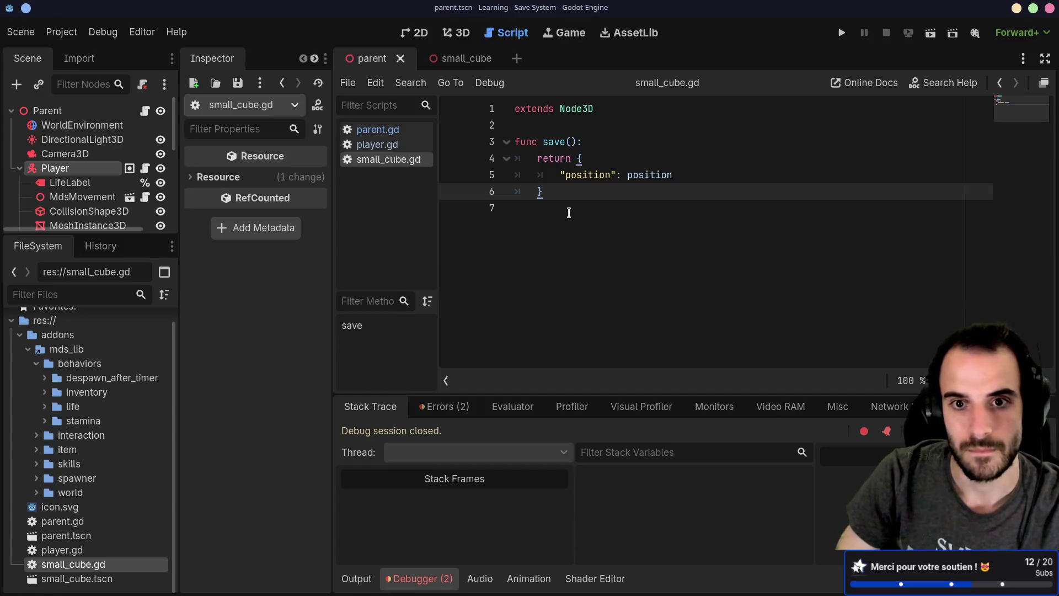
Add a "type": "instance" entry and open a "data": { dictionary in small_cube.gd's save()
click(596, 158)
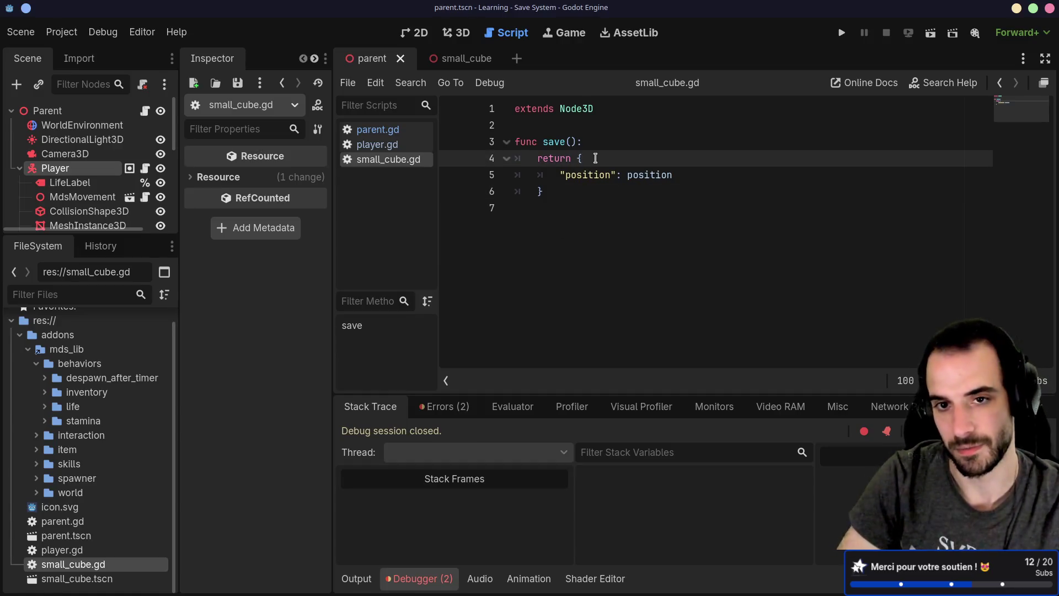
key(Return)
text("type": )
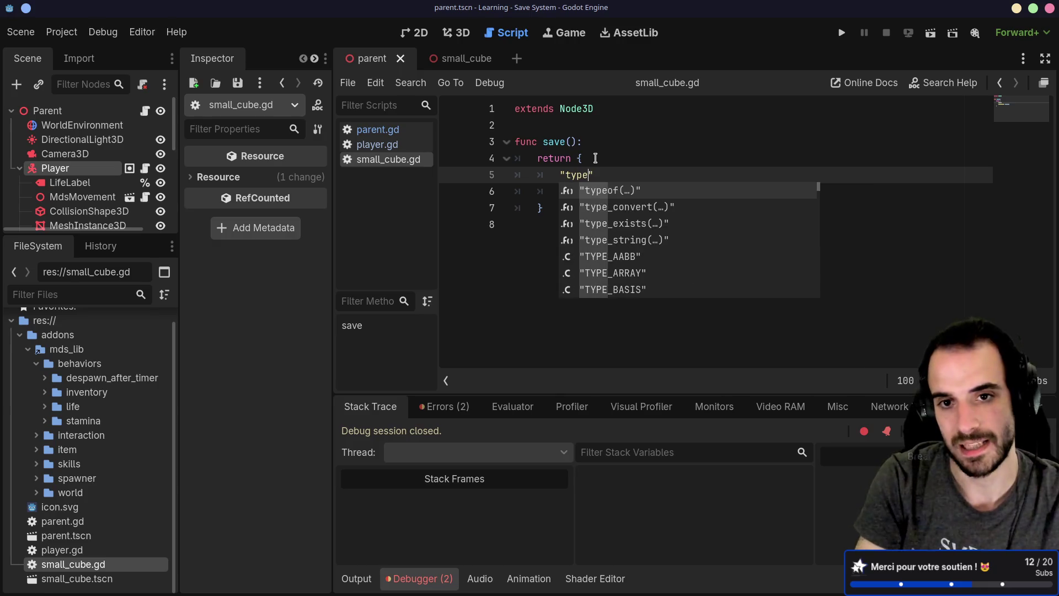
text("ins)
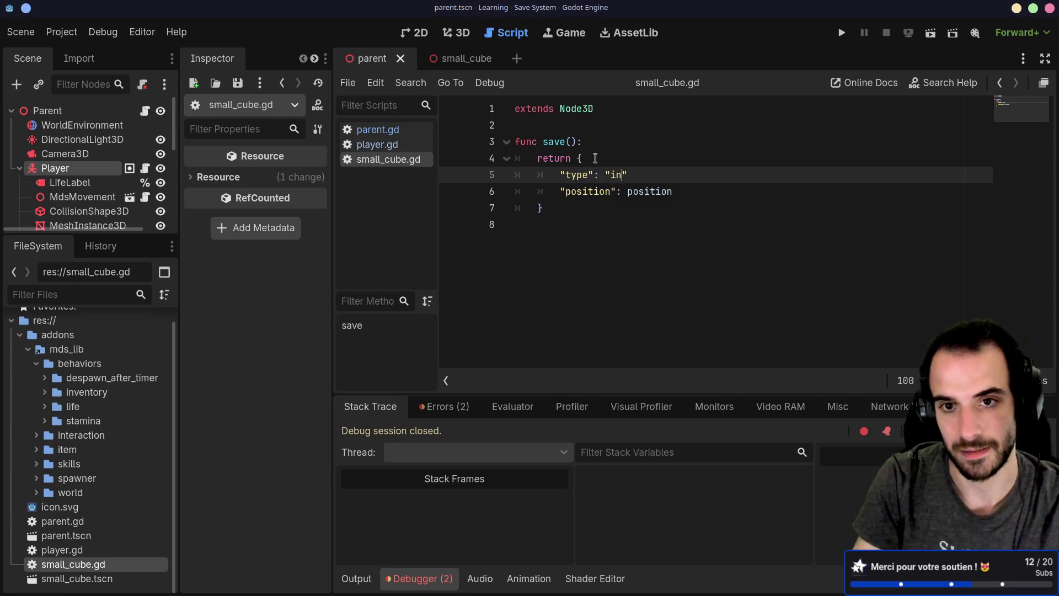
text(tance")
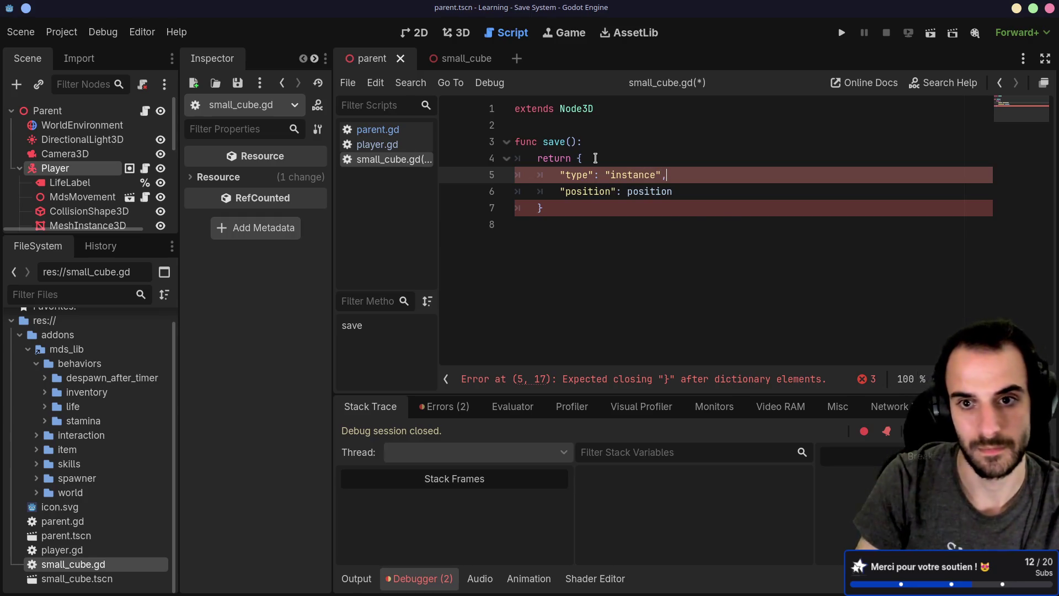
text(,)
click(679, 174)
key(Return)
text("data": )
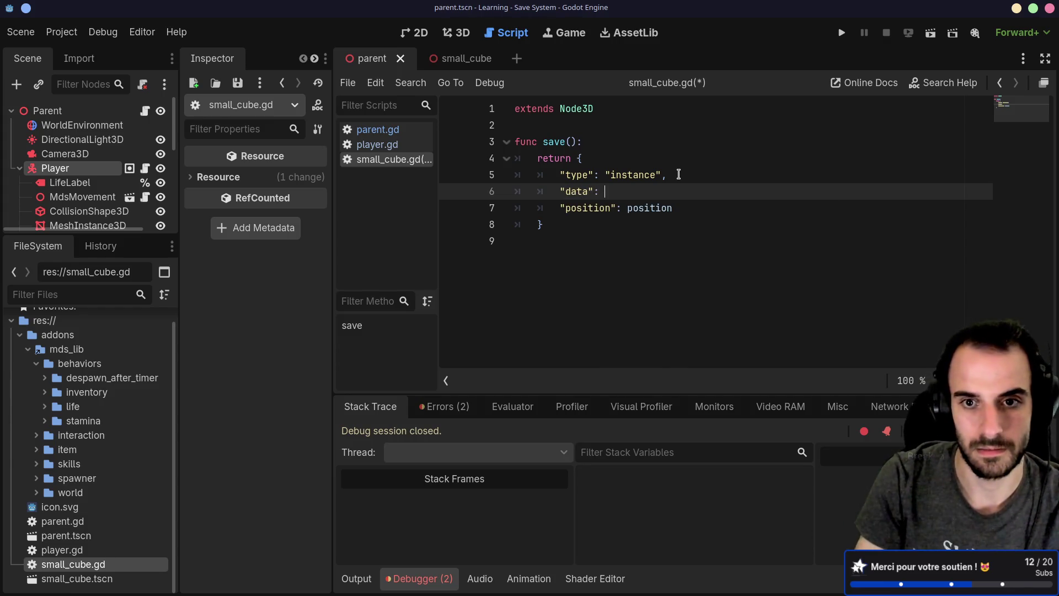
text({)
key(Return)
Indent the "position": position entry so it sits inside the new data dictionary
drag(688, 241, 689, 226)
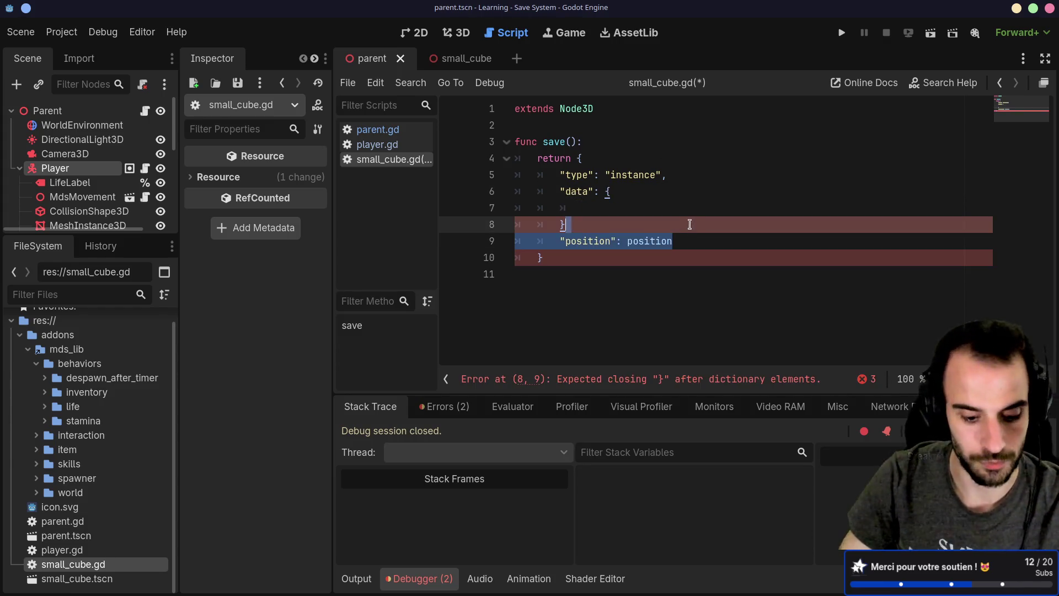
key(BackSpace)
click(594, 207)
key(ctrl+z)
key(ctrl+z)
key(ctrl+z)
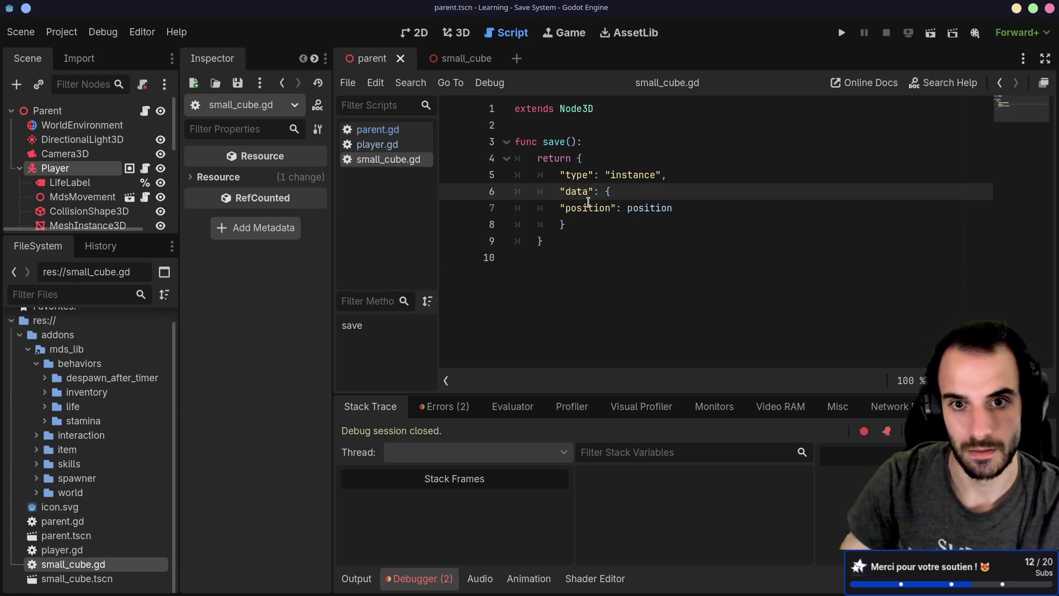
click(560, 208)
key(Tab)
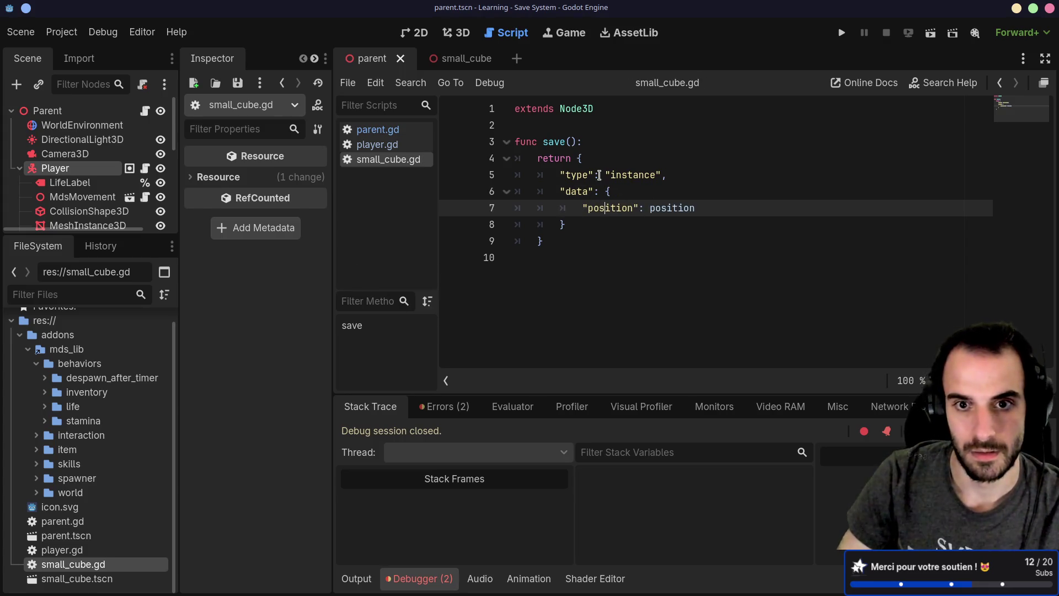
drag(560, 174, 661, 174)
click(561, 192)
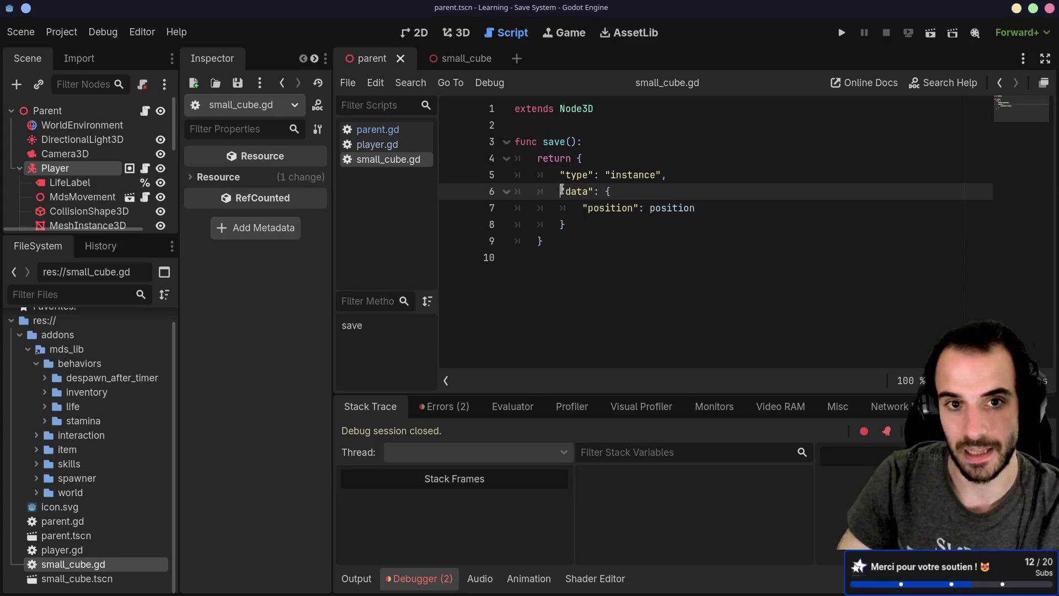
Open parent.gd and scroll through _on_save_button_pressed and the load loop
click(387, 130)
scroll(651, 276, down, 5)
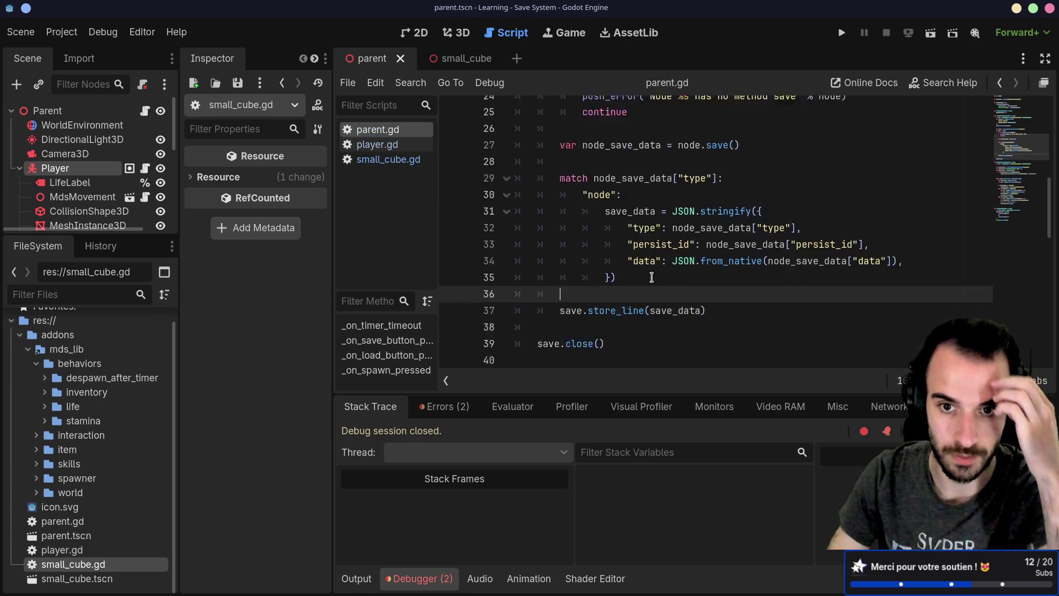
scroll(652, 276, up, 7)
scroll(651, 275, up, 5)
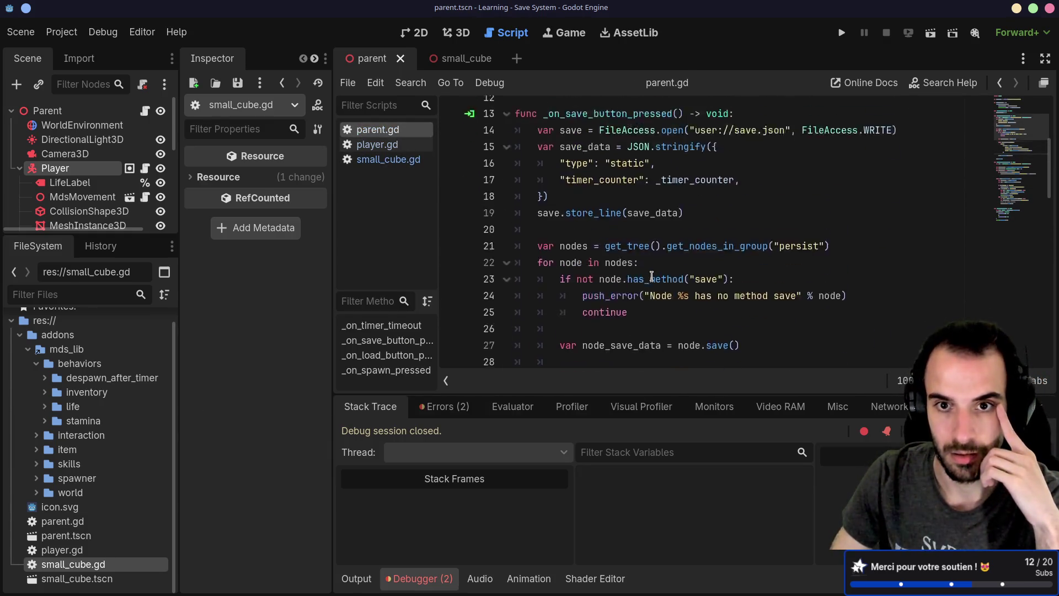
scroll(651, 276, down, 9)
scroll(651, 276, down, 9)
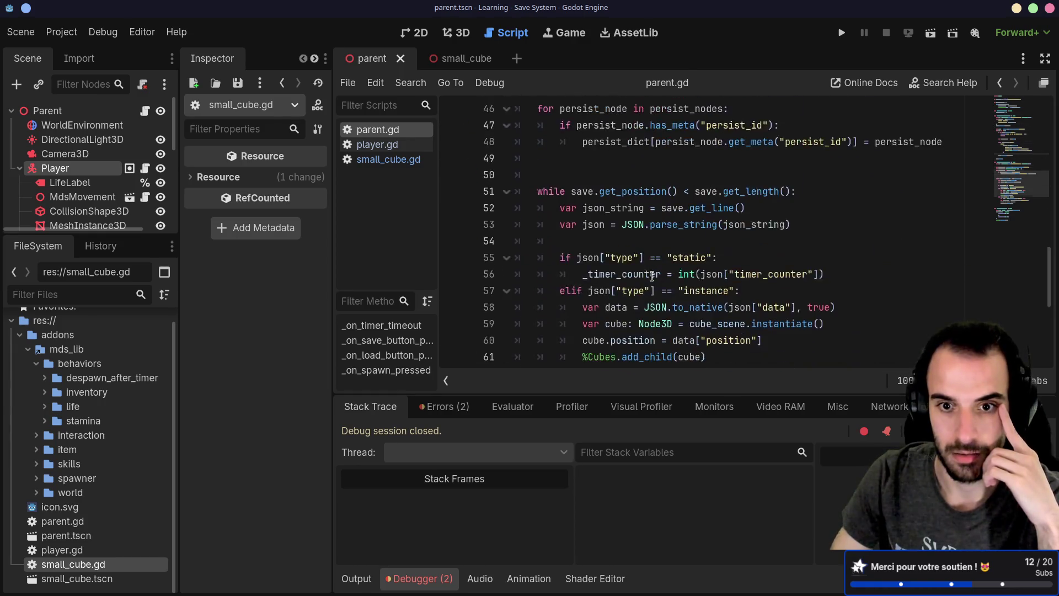
scroll(651, 276, up, 1)
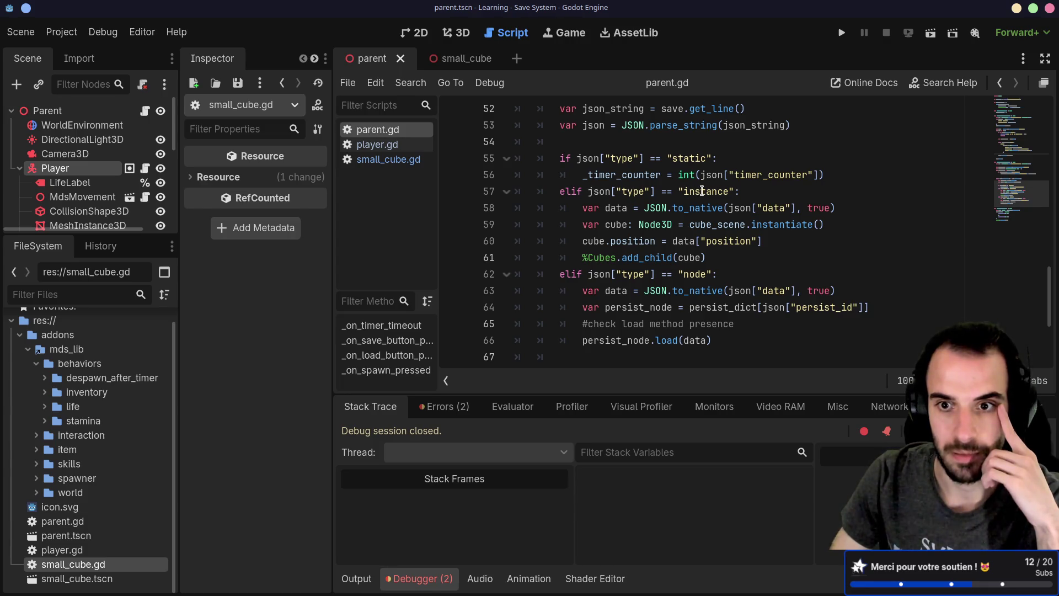
Inspect the load loop's "instance" branch, its data conversion and cube_scene, then the save match line
double_click(702, 191)
click(699, 208)
double_click(714, 224)
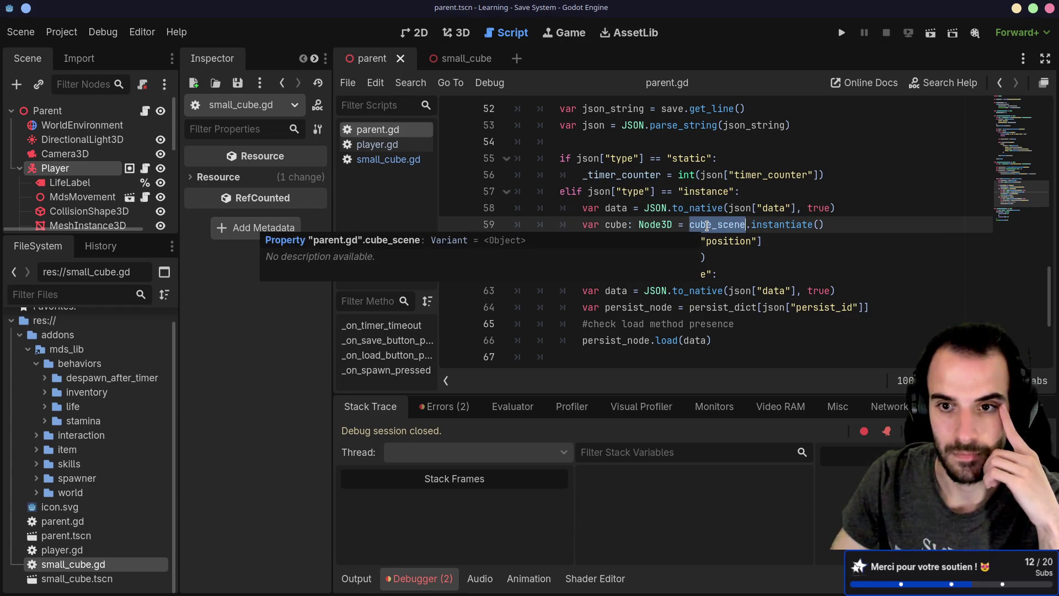
scroll(745, 242, up, 9)
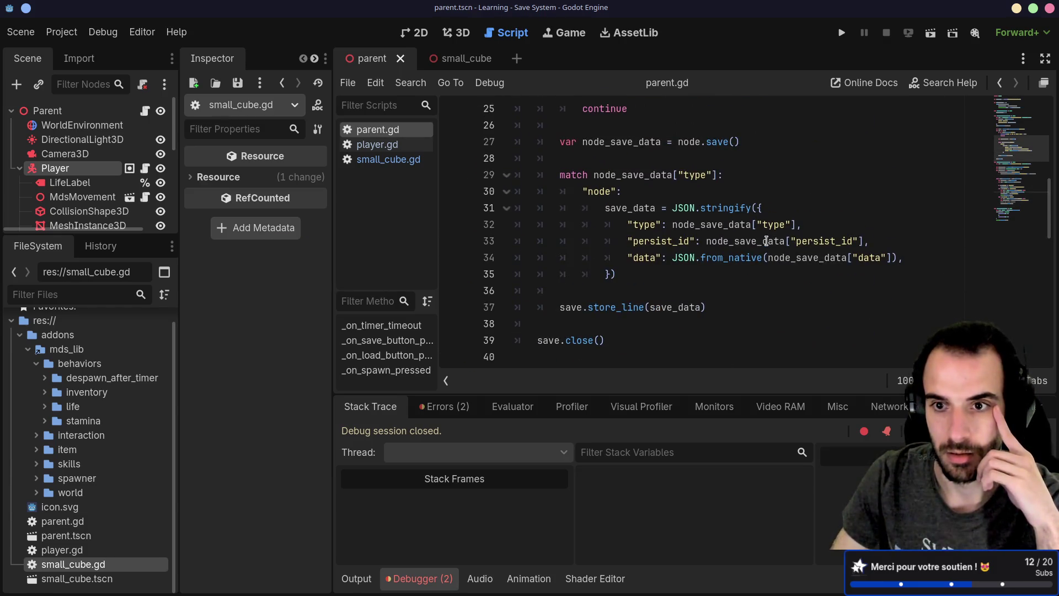
mouse_move(767, 241)
click(679, 179)
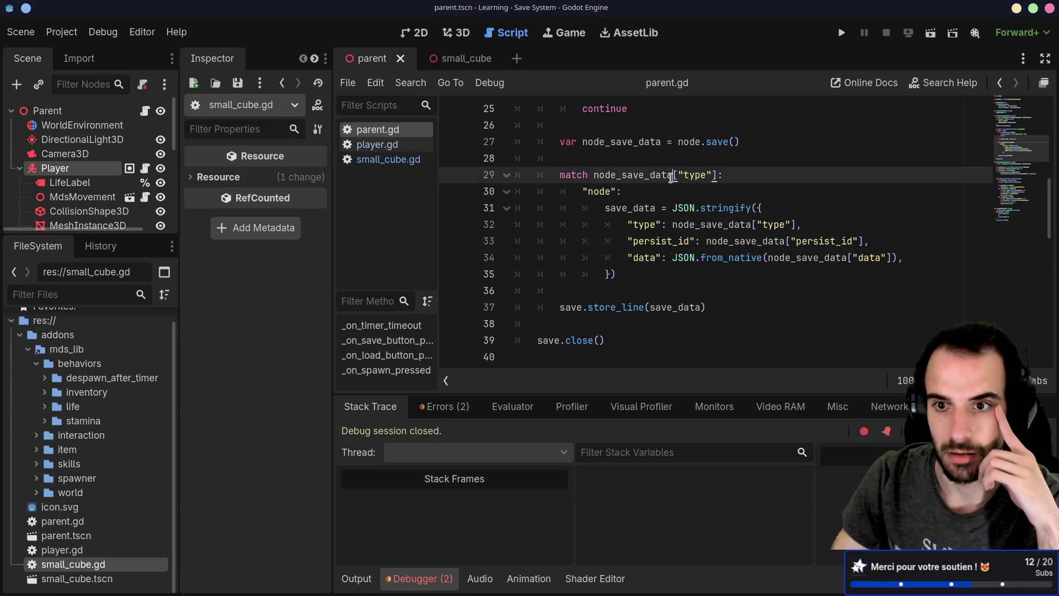
Duplicate the "node" branch of the save match in parent.gd
click(630, 262)
click(613, 274)
drag(605, 267, 491, 193)
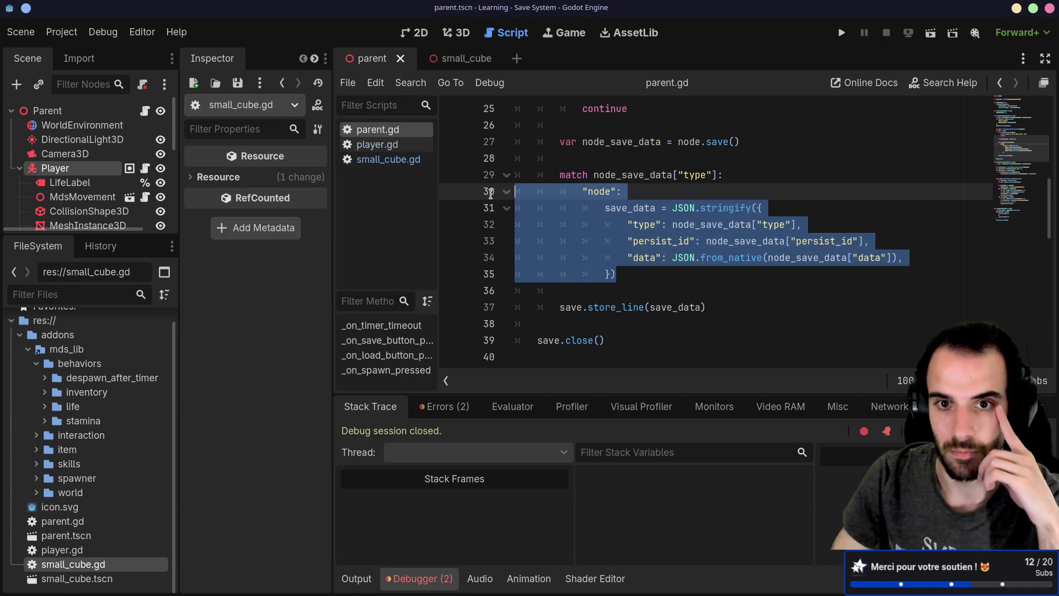
key(ctrl+c)
click(617, 275)
key(ctrl+v)
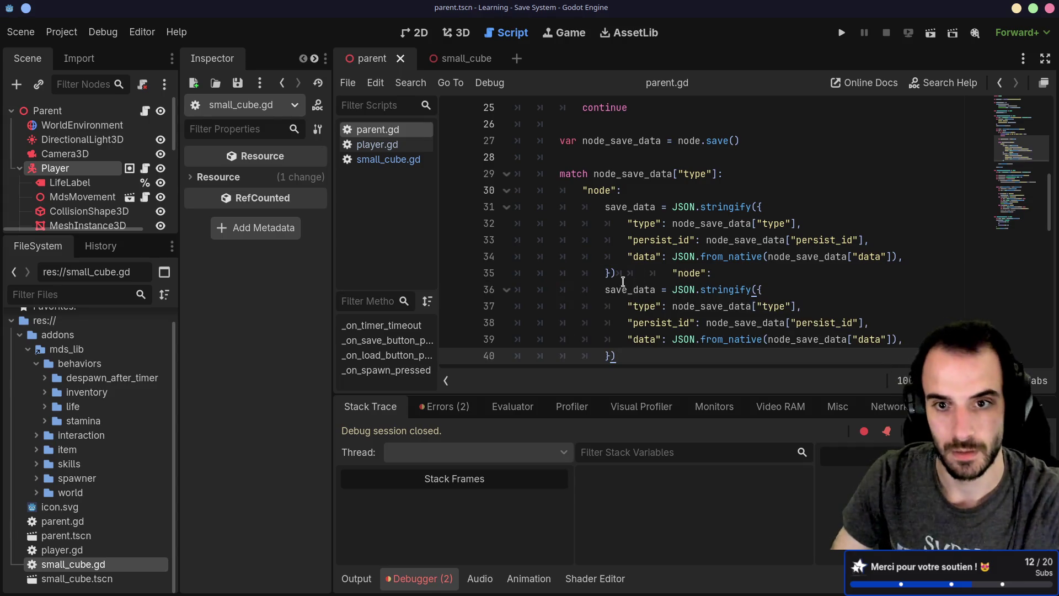
key(Return)
key(BackSpace)
key(BackSpace)
key(BackSpace)
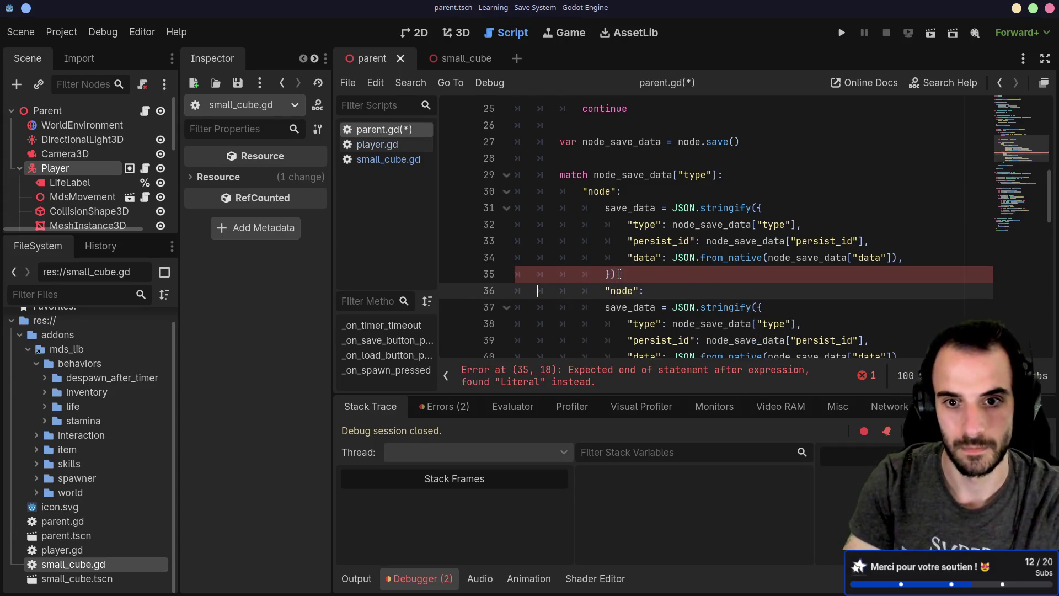
double_click(603, 290)
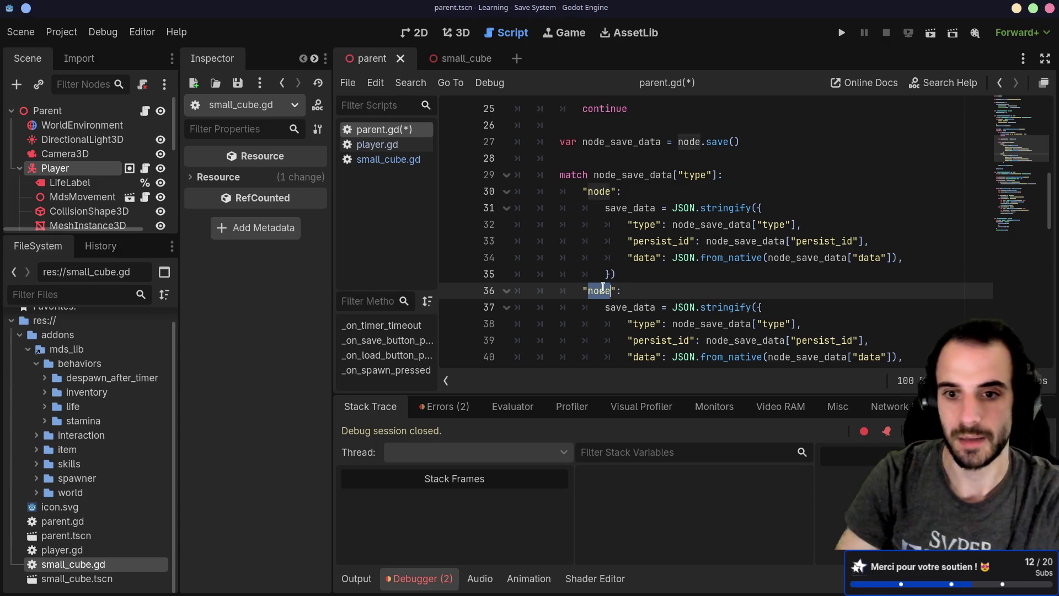
scroll(649, 232, down, 1)
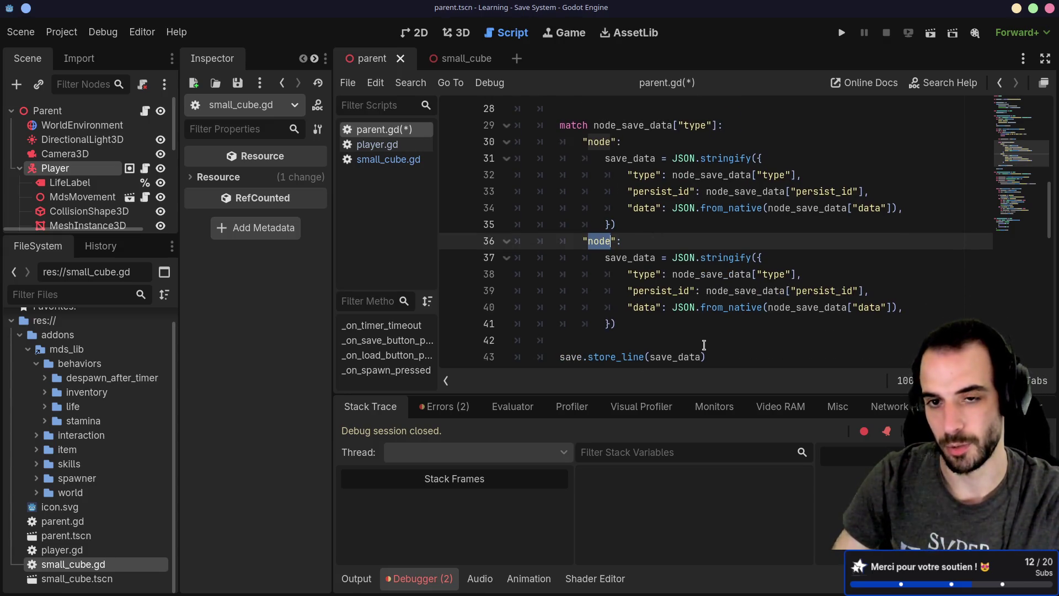
Rename the copied branch to "instance", remove its persist_id line, and save the script
mouse_move(634, 142)
mouse_down()
mouse_move(603, 241)
mouse_move(607, 340)
mouse_up()
key(ctrl+z)
double_click(608, 238)
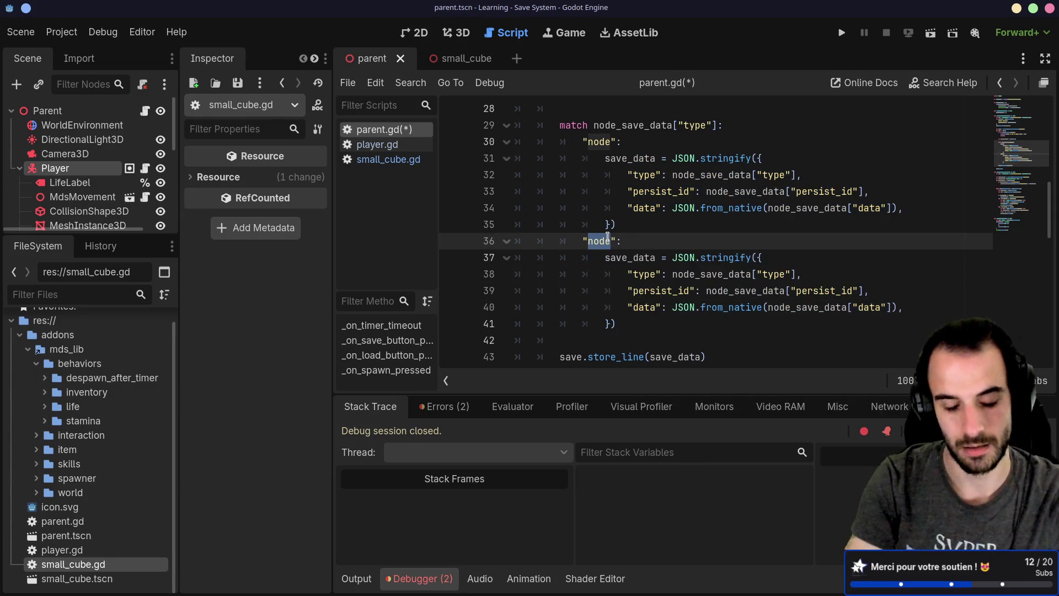
text(instance)
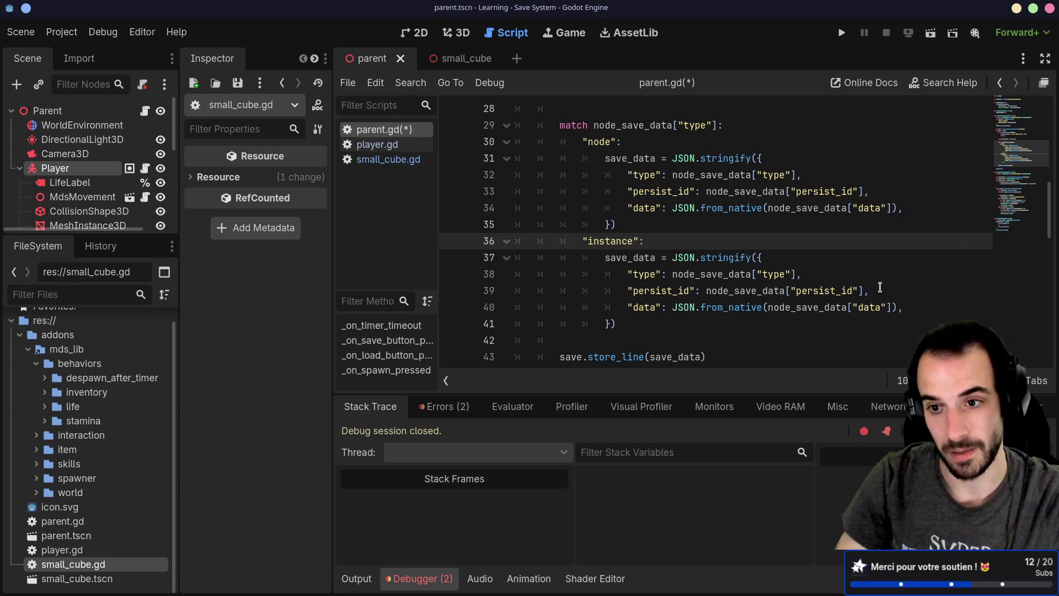
drag(880, 287, 884, 273)
key(BackSpace)
key(ctrl+s)
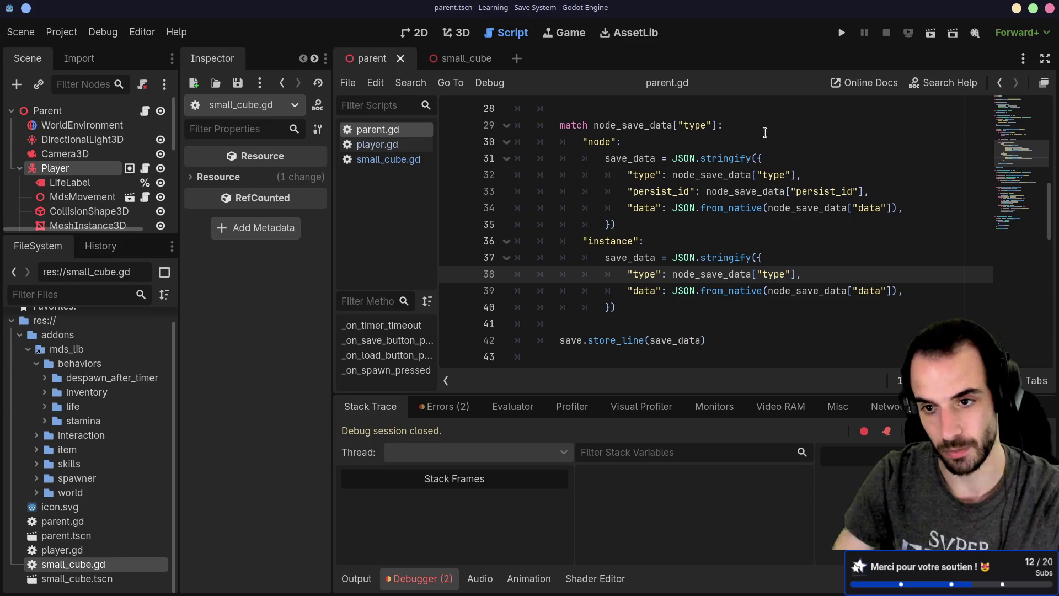
Run the current scene to test the new instance save branch
scroll(748, 187, down, 1)
scroll(747, 187, up, 1)
click(742, 220)
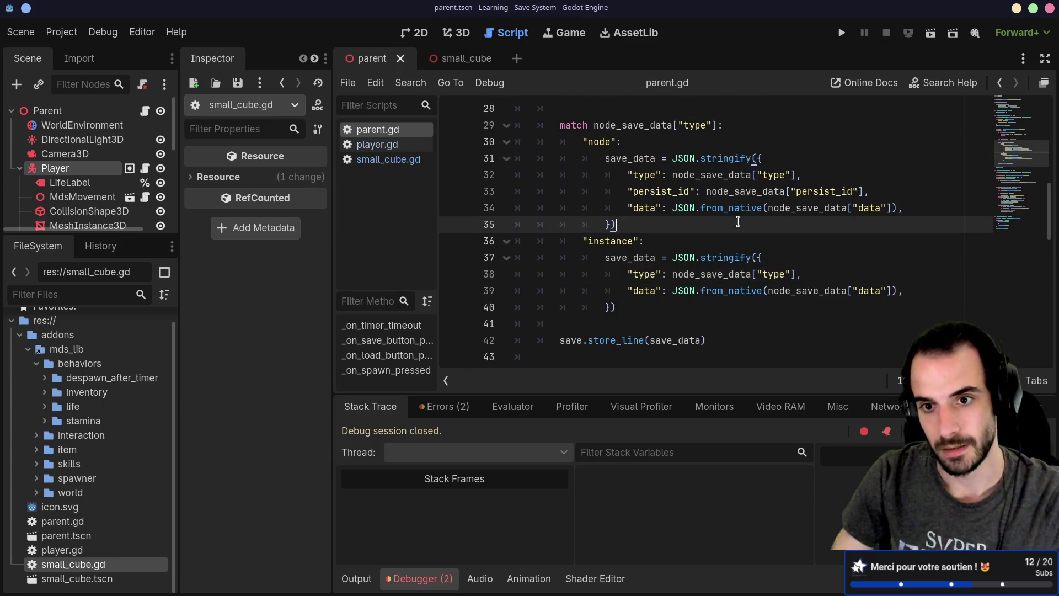
scroll(743, 221, down, 2)
click(930, 32)
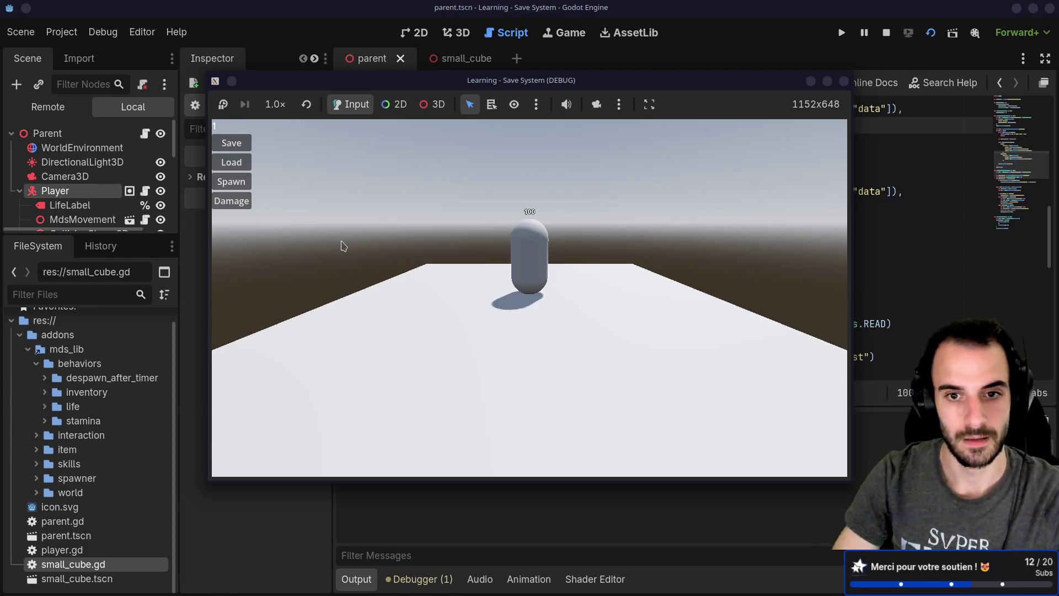
Spawn cubes, save, walk the player toward the camera, then load to reset
click(240, 186)
click(240, 187)
click(240, 186)
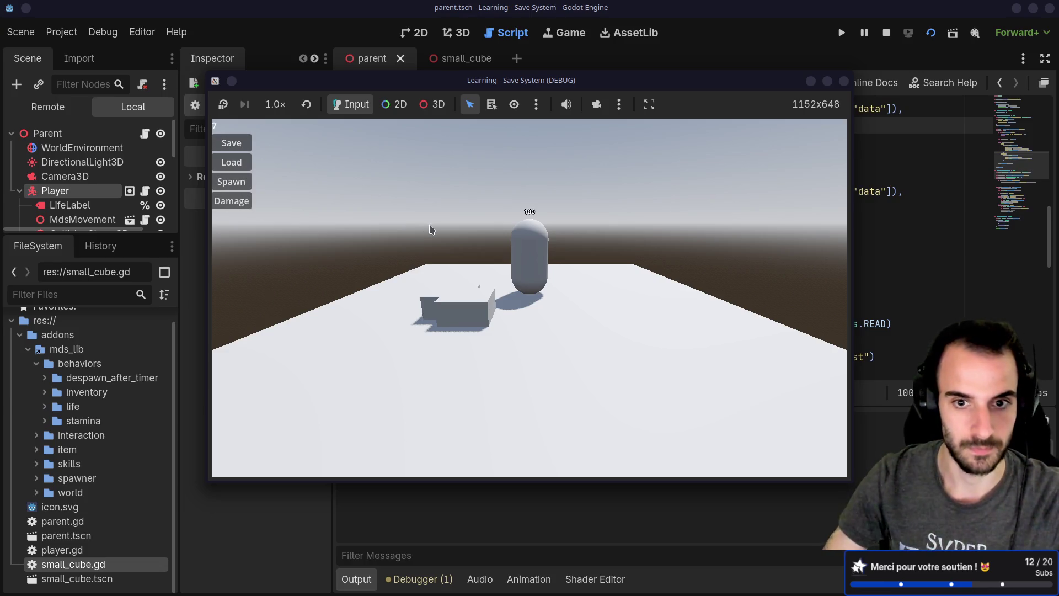
key(Right)
key(Down)
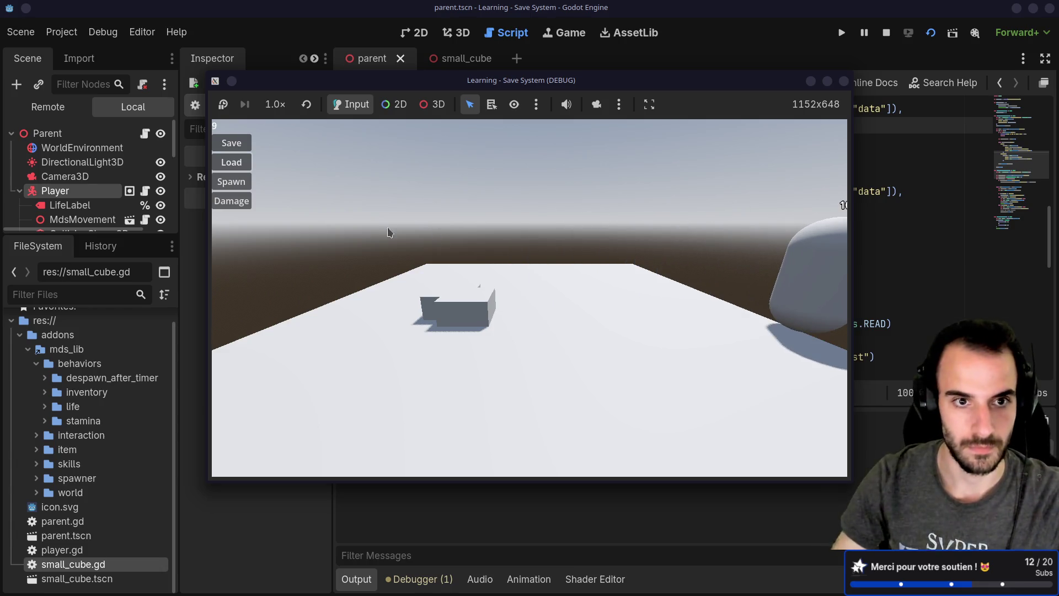
click(246, 163)
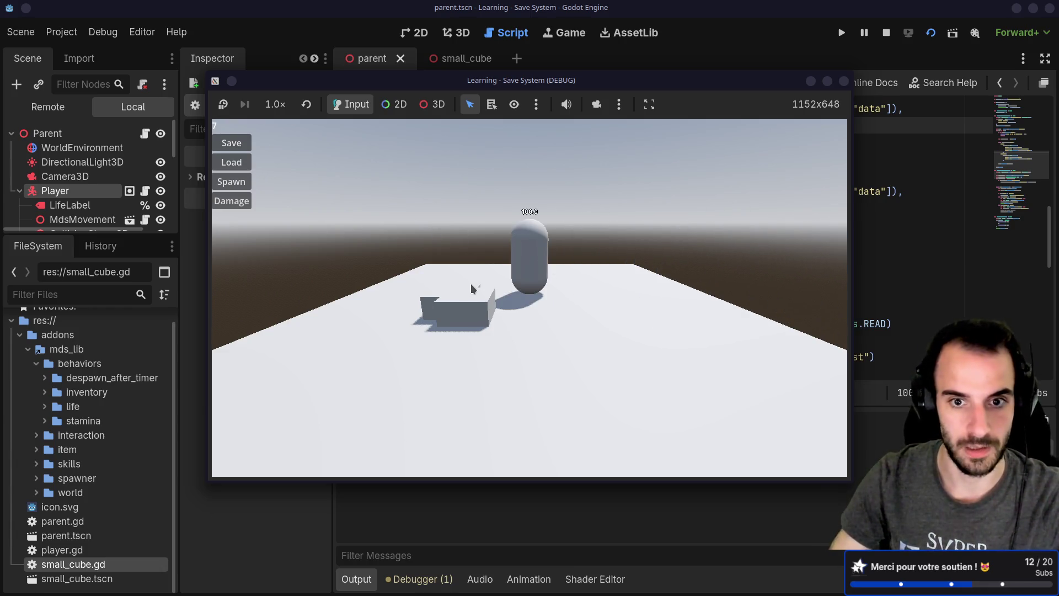
key(Right)
key(Down)
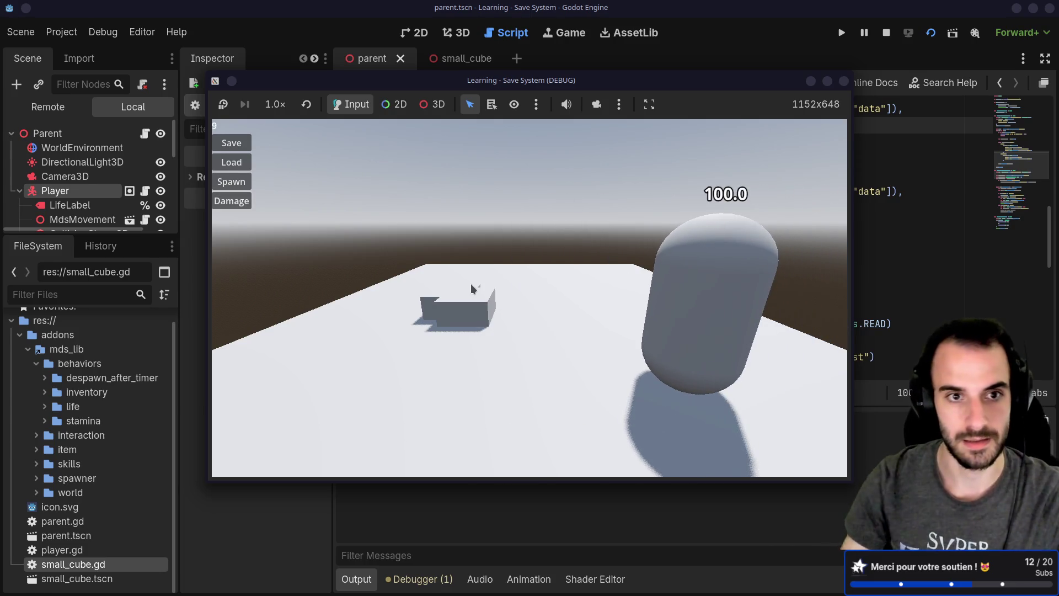
Spawn two more cubes, damage the player to 70.0 health, then save and load
click(241, 185)
click(241, 184)
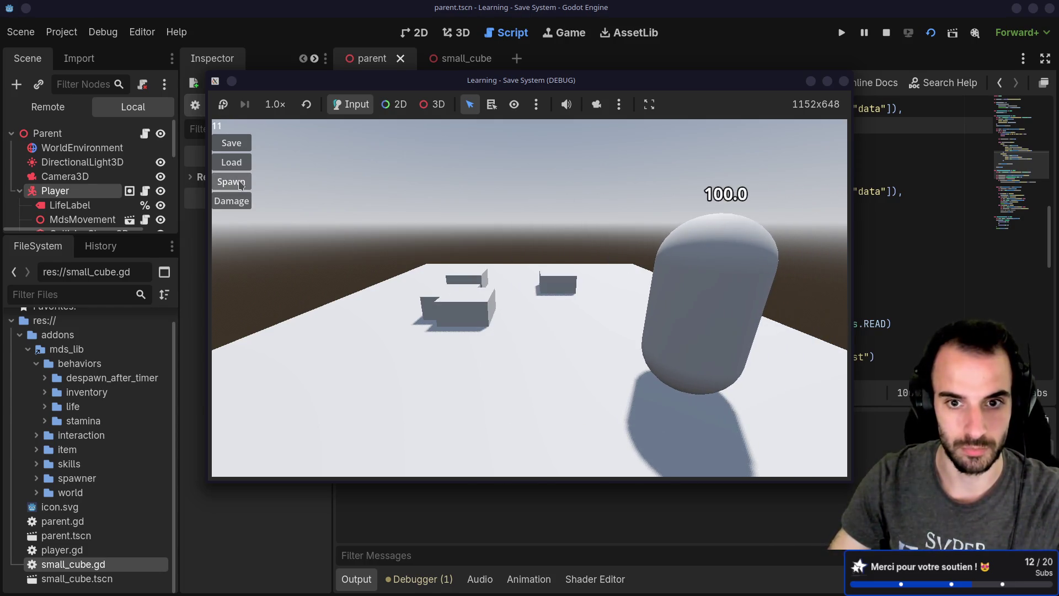
click(241, 202)
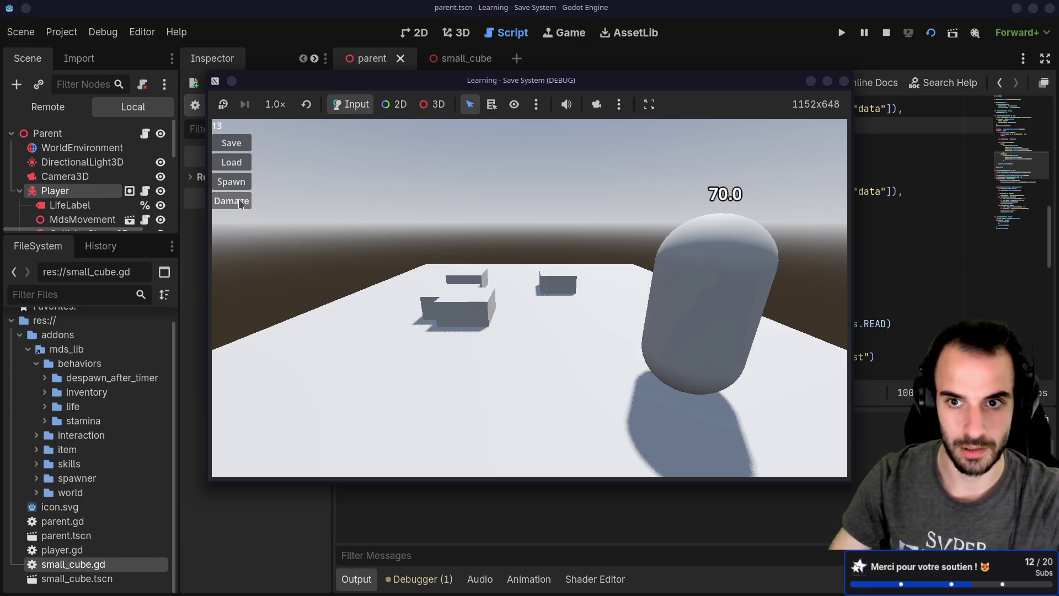
click(246, 149)
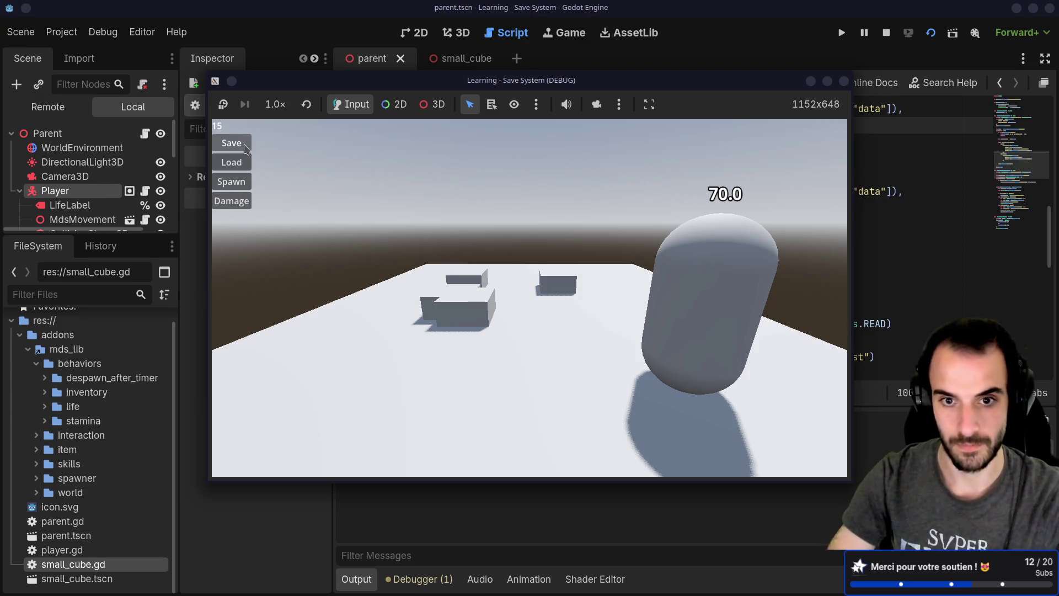
click(243, 163)
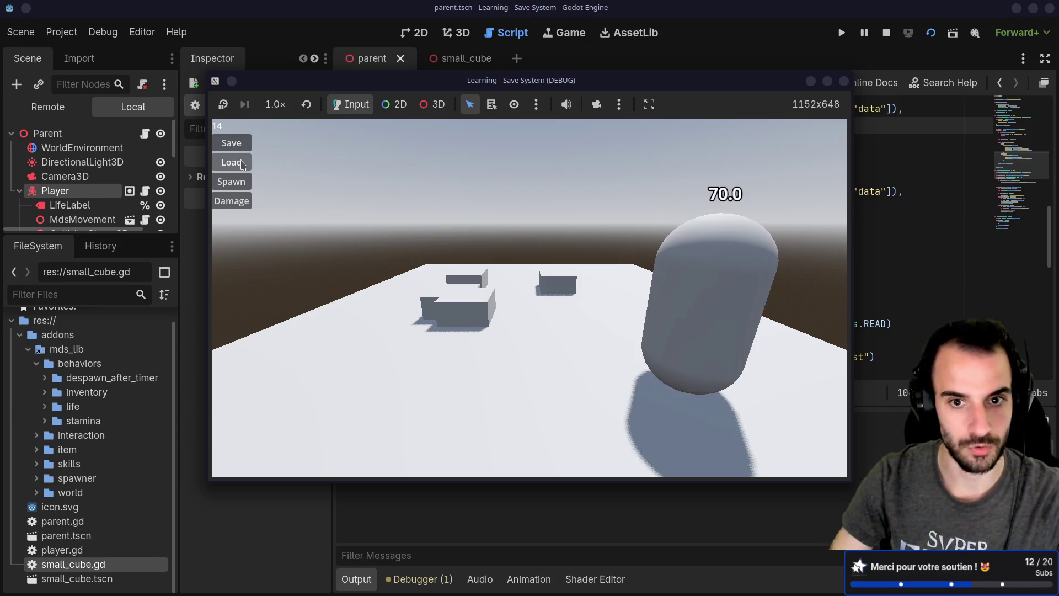
Stop and rerun the game, load to confirm cubes and 70.0 health restore, then return to the script
click(844, 82)
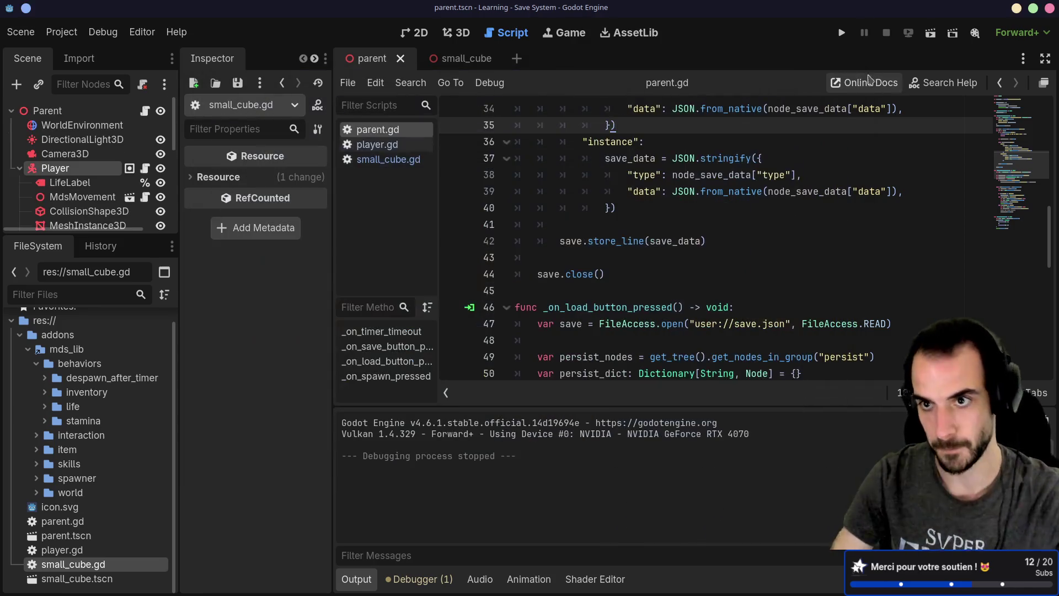
click(931, 32)
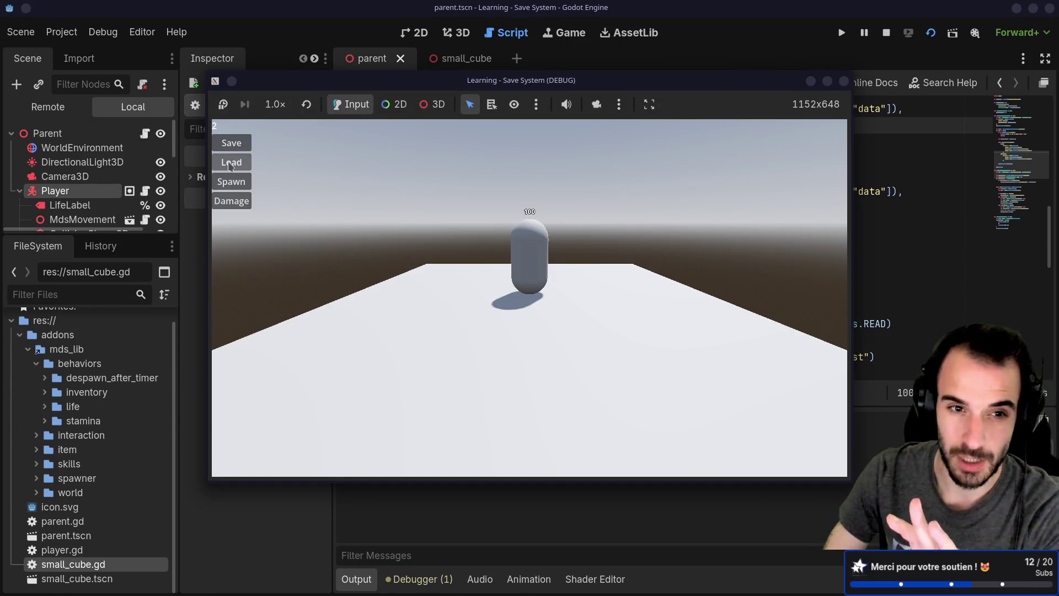
click(230, 165)
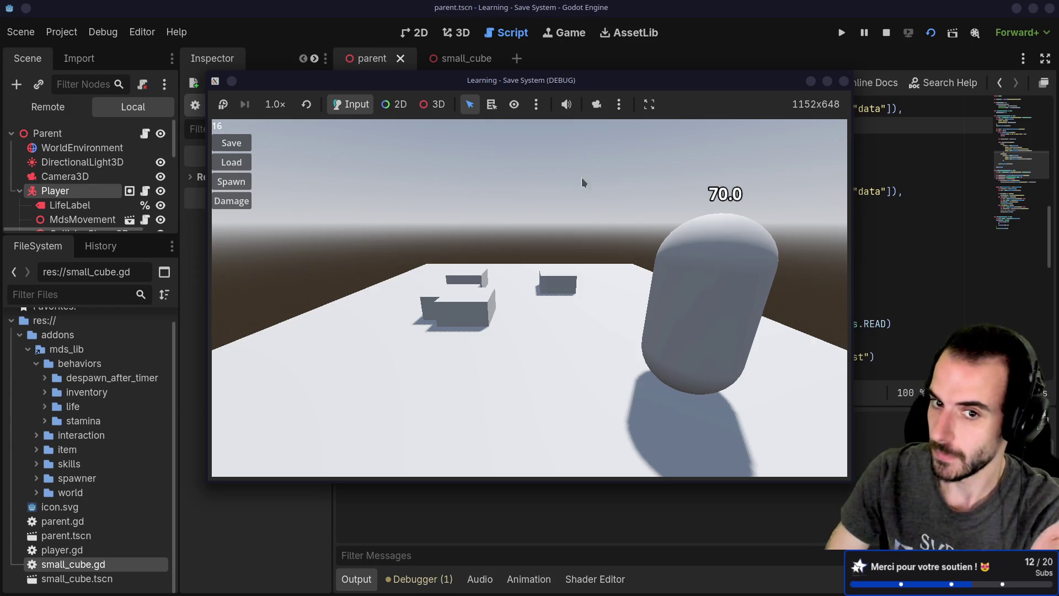
click(712, 591)
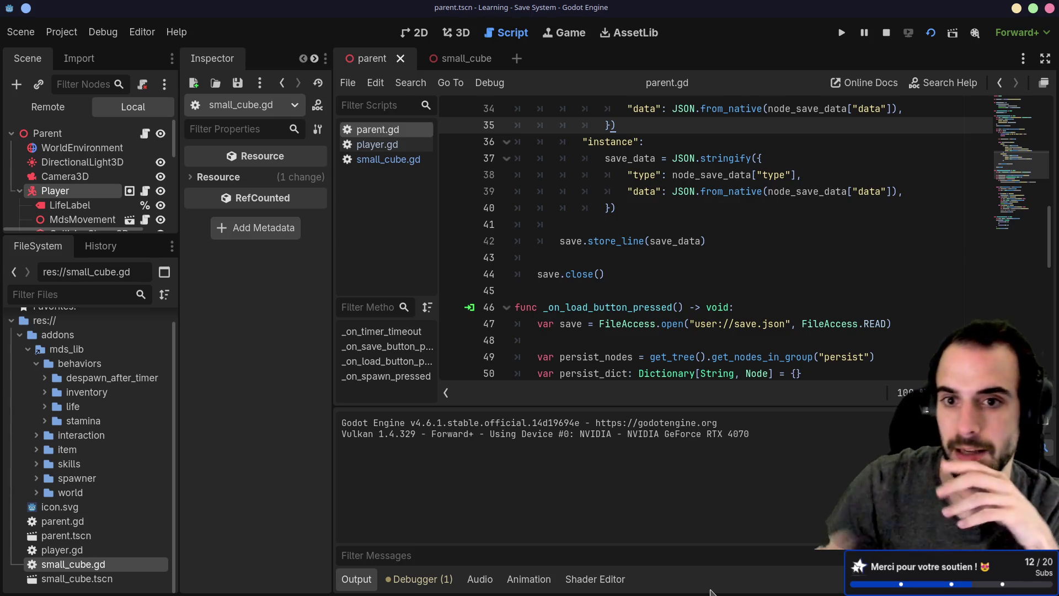
drag(627, 193, 662, 193)
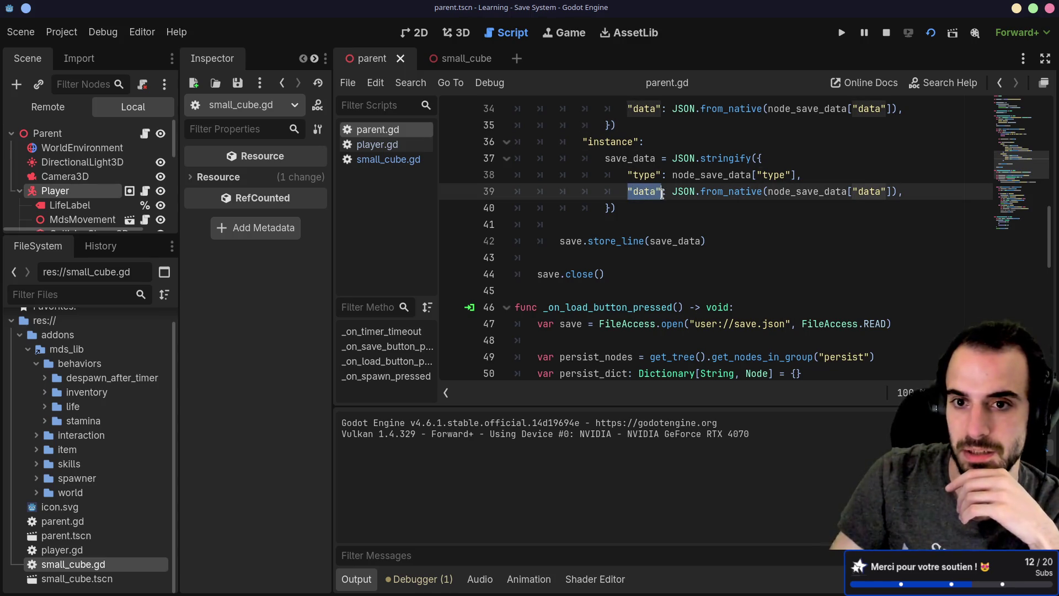
mouse_move(674, 236)
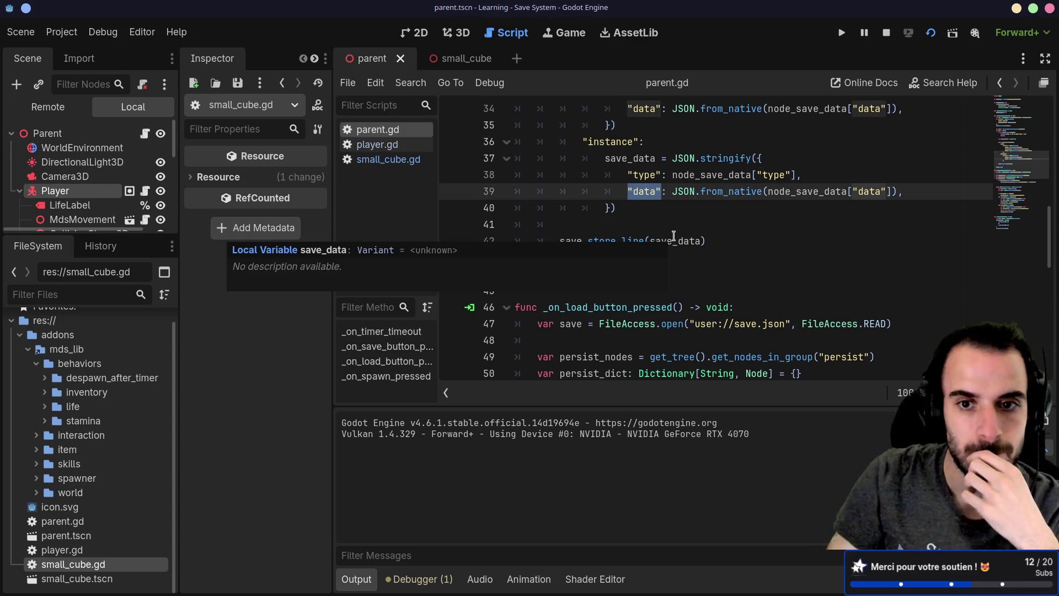
scroll(674, 235, up, 3)
scroll(673, 236, down, 2)
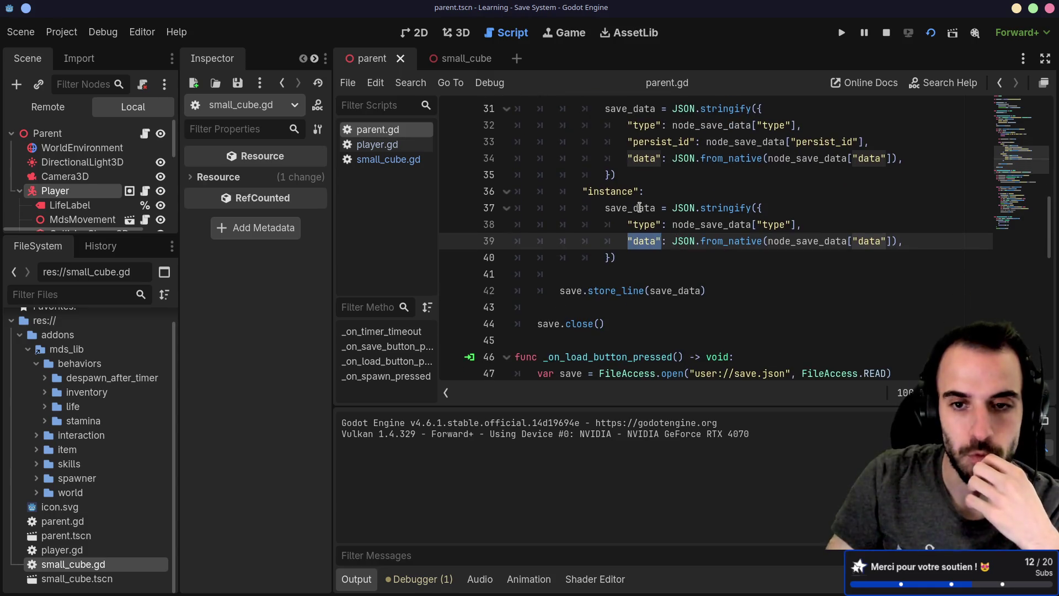
click(638, 191)
drag(638, 192, 582, 191)
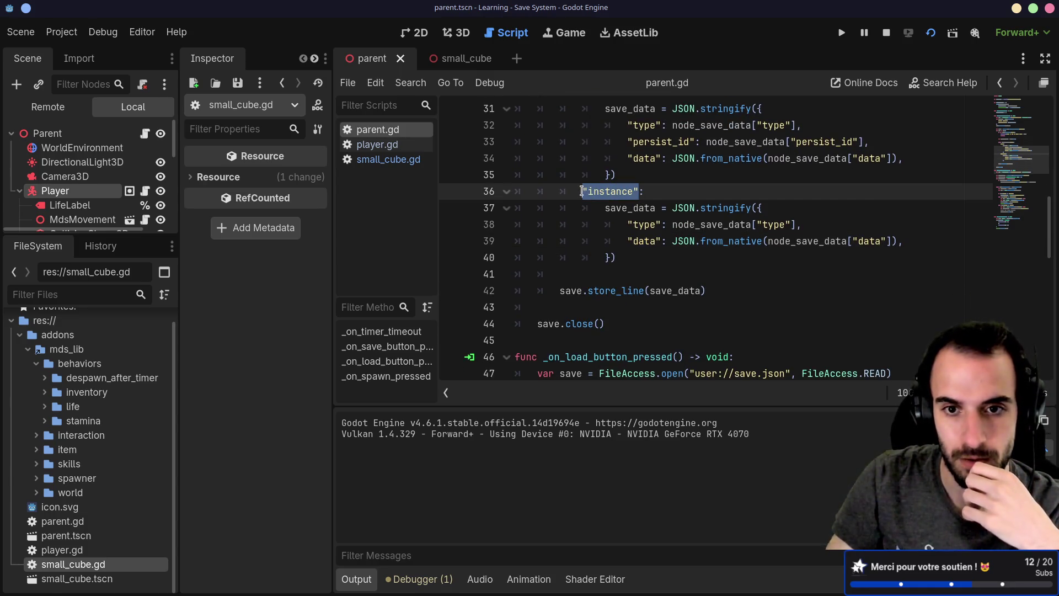
scroll(607, 216, up, 2)
mouse_move(607, 216)
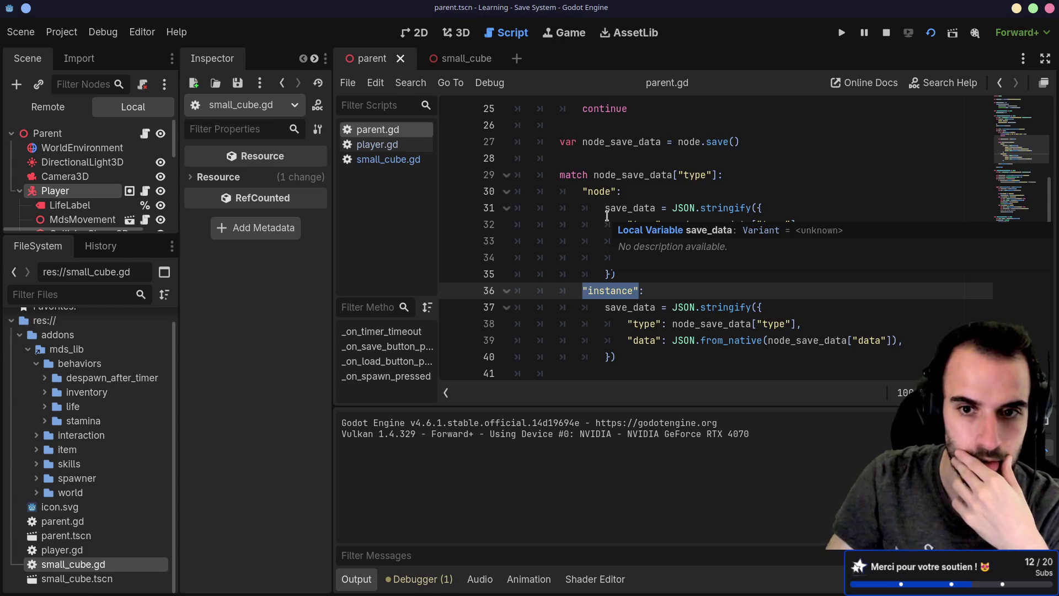
scroll(609, 177, down, 1)
double_click(610, 142)
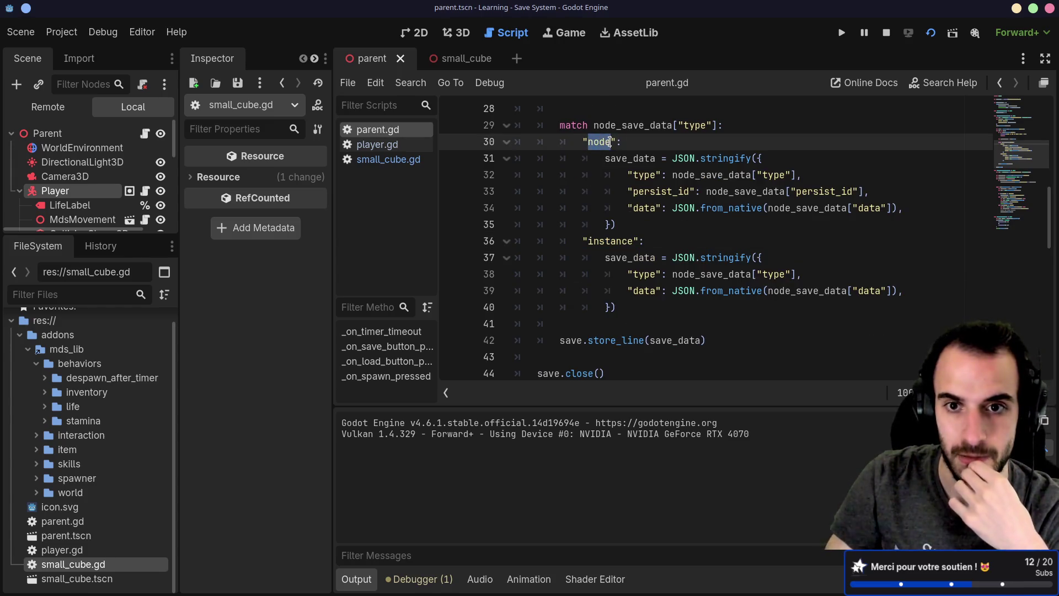
click(629, 207)
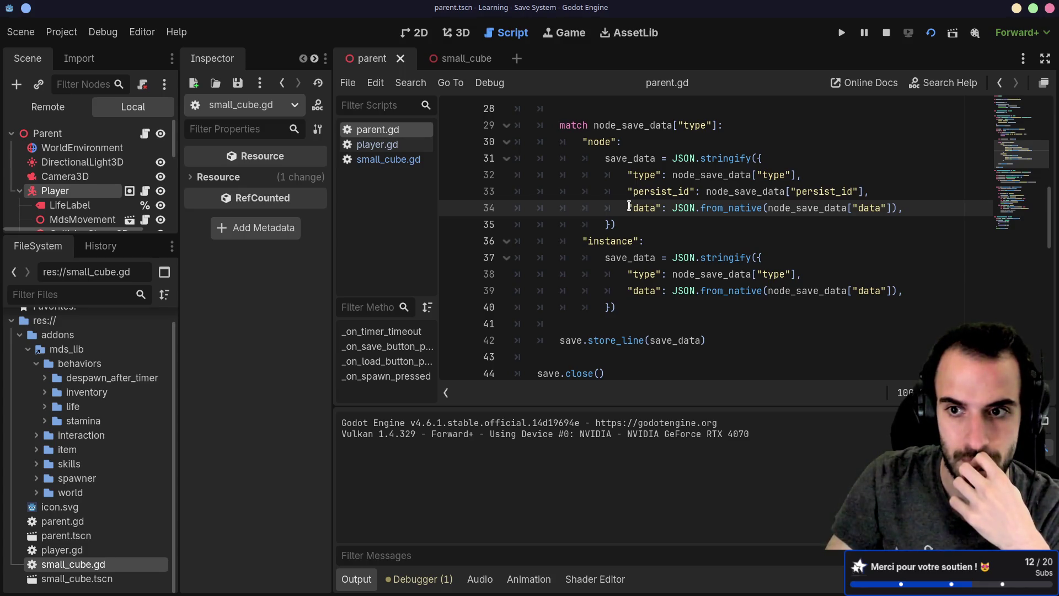
double_click(594, 143)
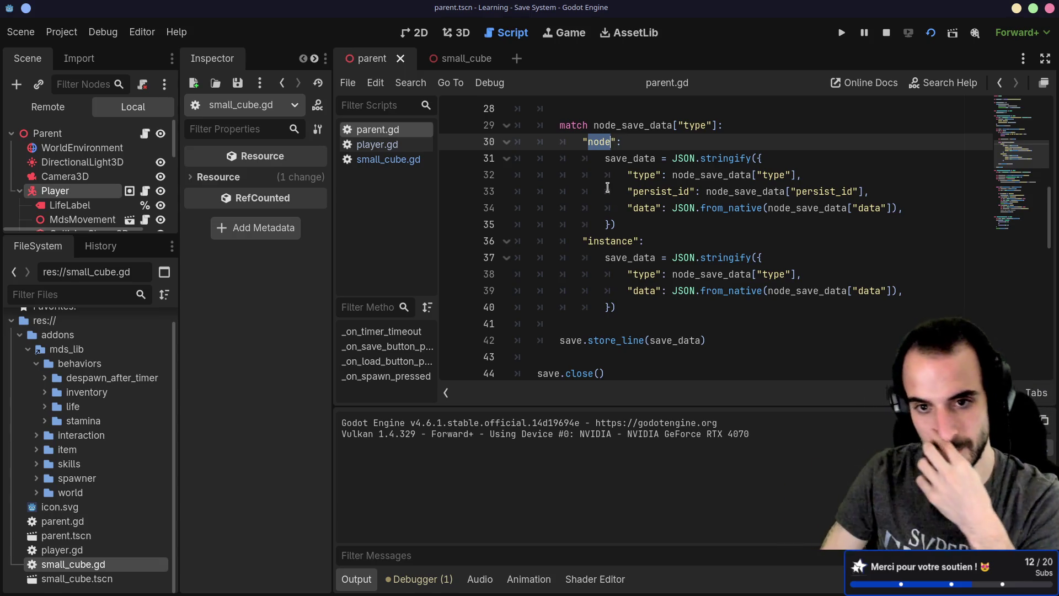
double_click(608, 243)
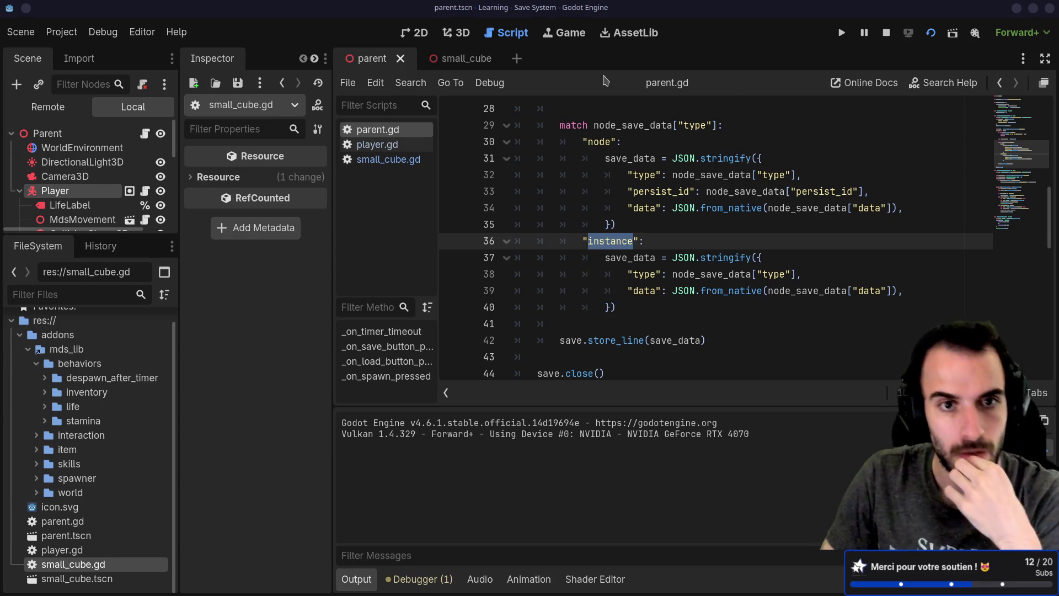
Widen the left dock panels and switch to the small_cube scene tab
drag(179, 113, 215, 102)
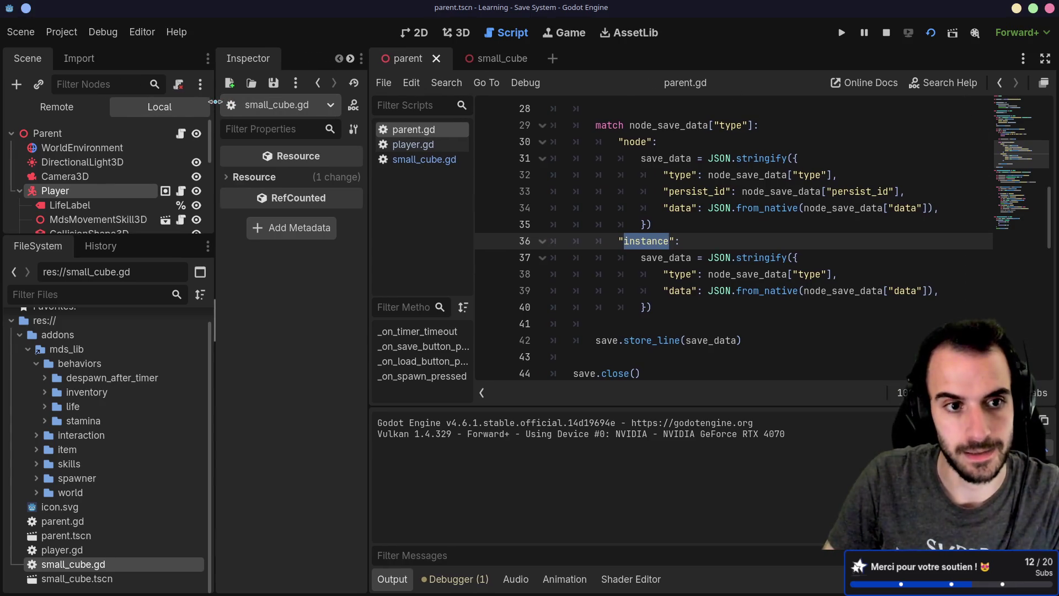
mouse_move(369, 99)
mouse_down()
mouse_move(457, 98)
mouse_move(418, 98)
mouse_up()
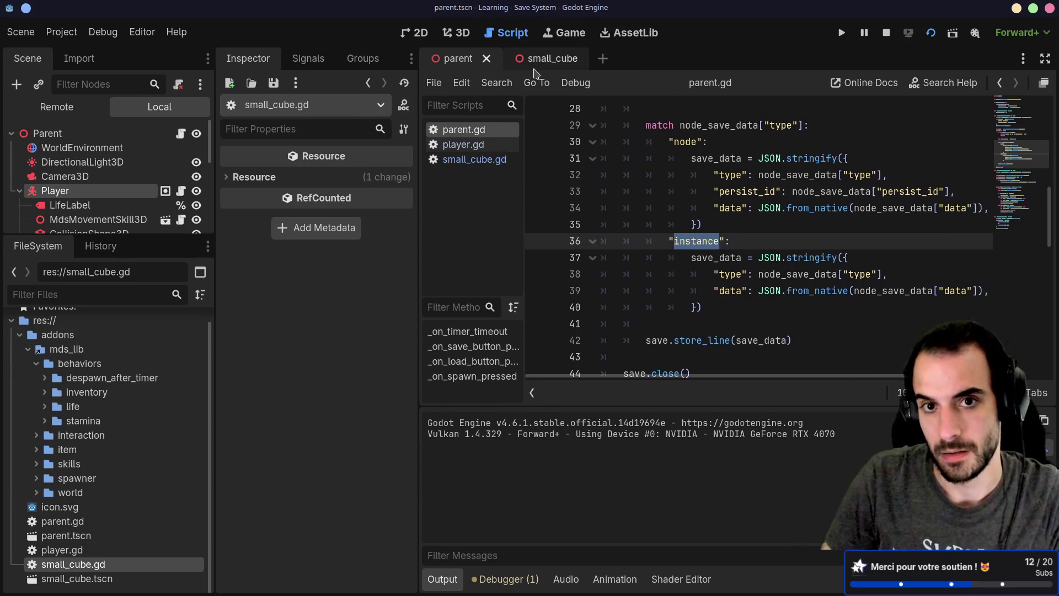
click(527, 59)
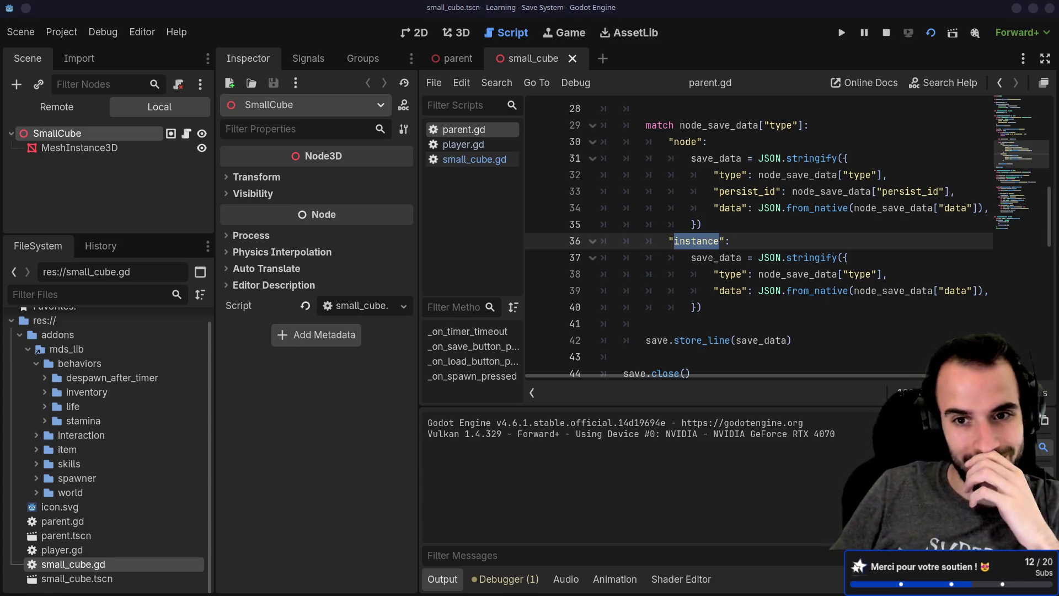
Run the small_cube scene alone, close it, then run the parent scene
click(936, 38)
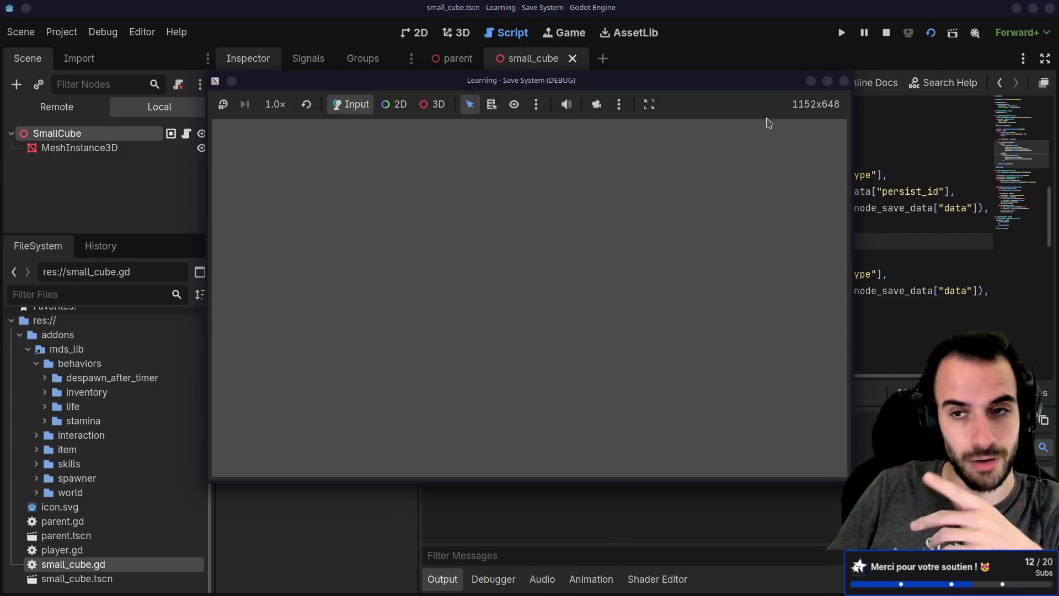
click(844, 81)
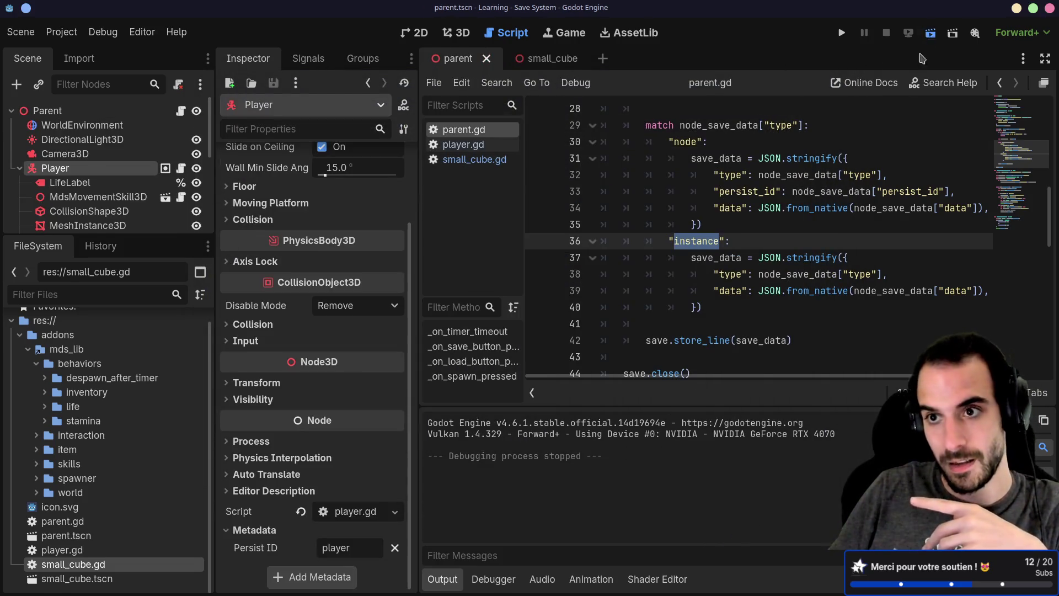
click(931, 32)
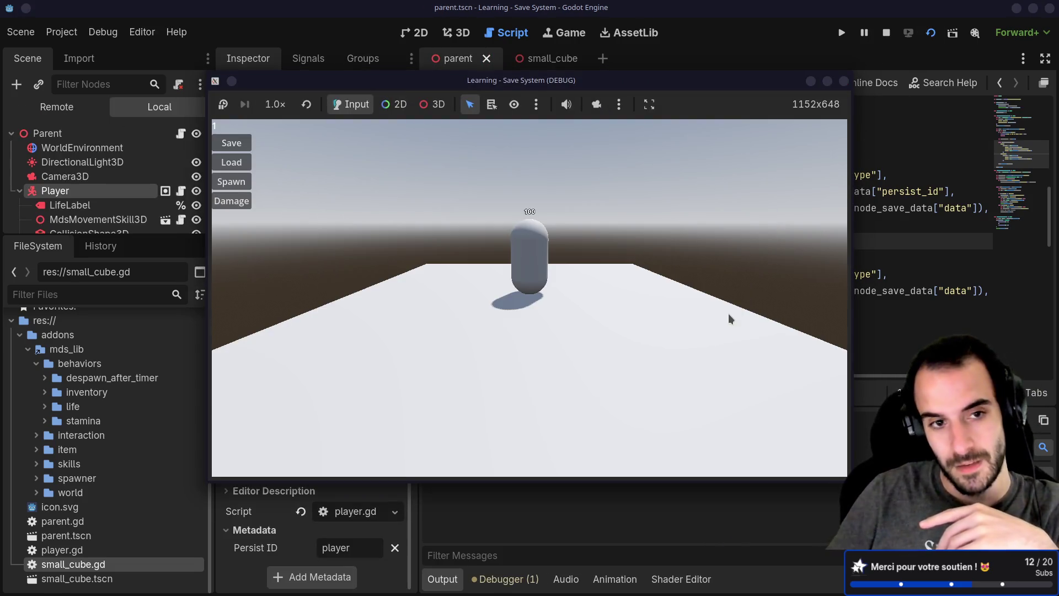
Walk the player capsule around the floor with WASD, then return to the editor
key(s+d)
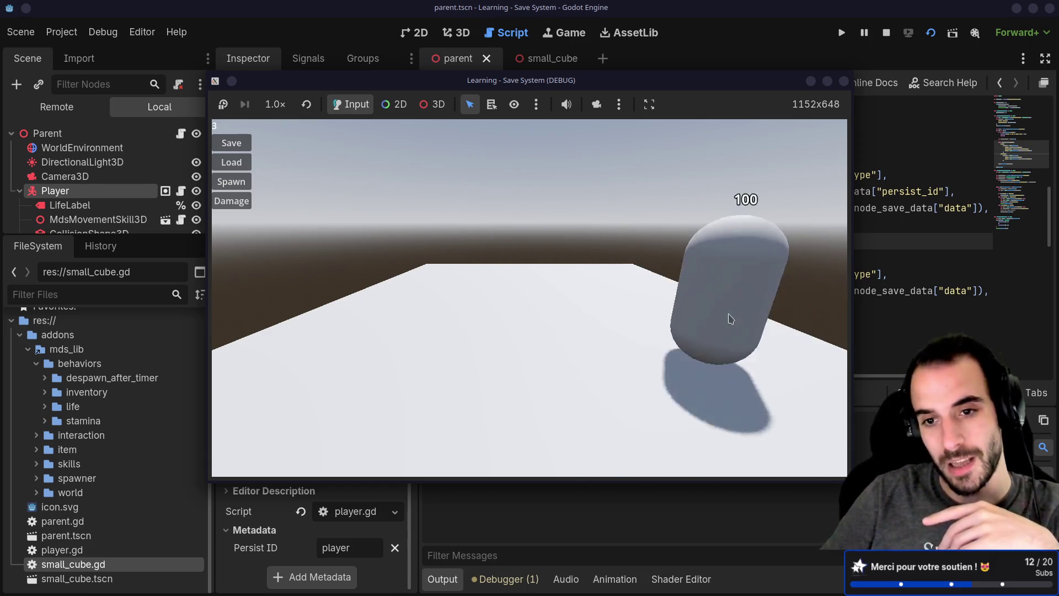
key(w+a)
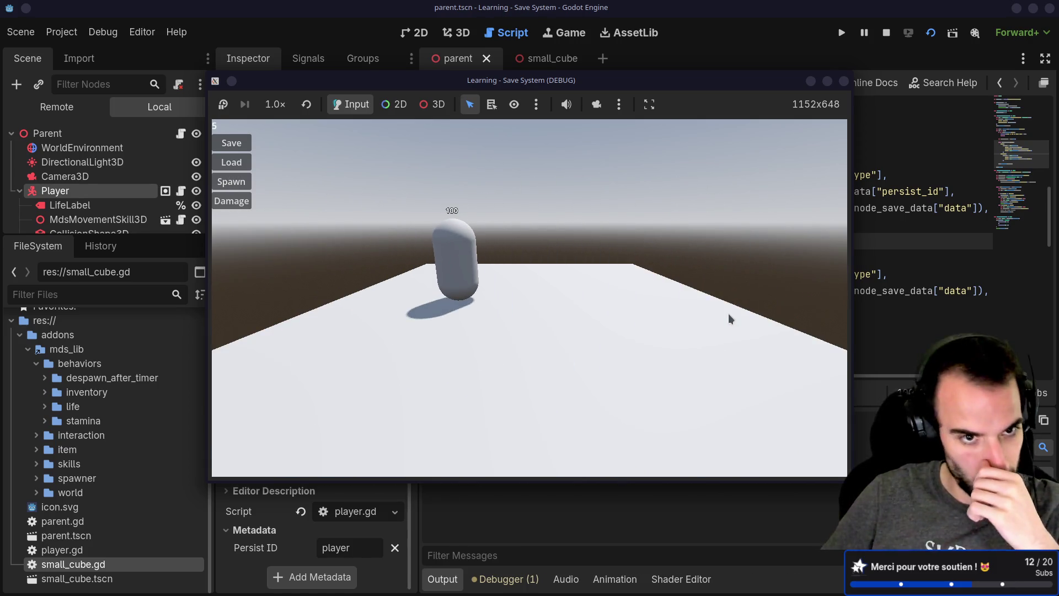
key(s+a)
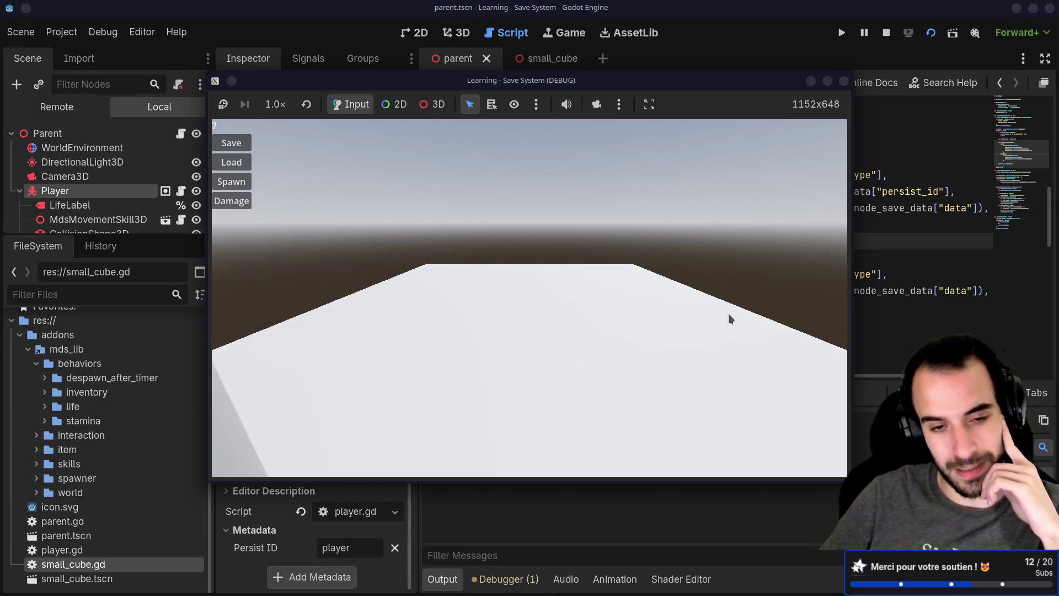
key(w+a)
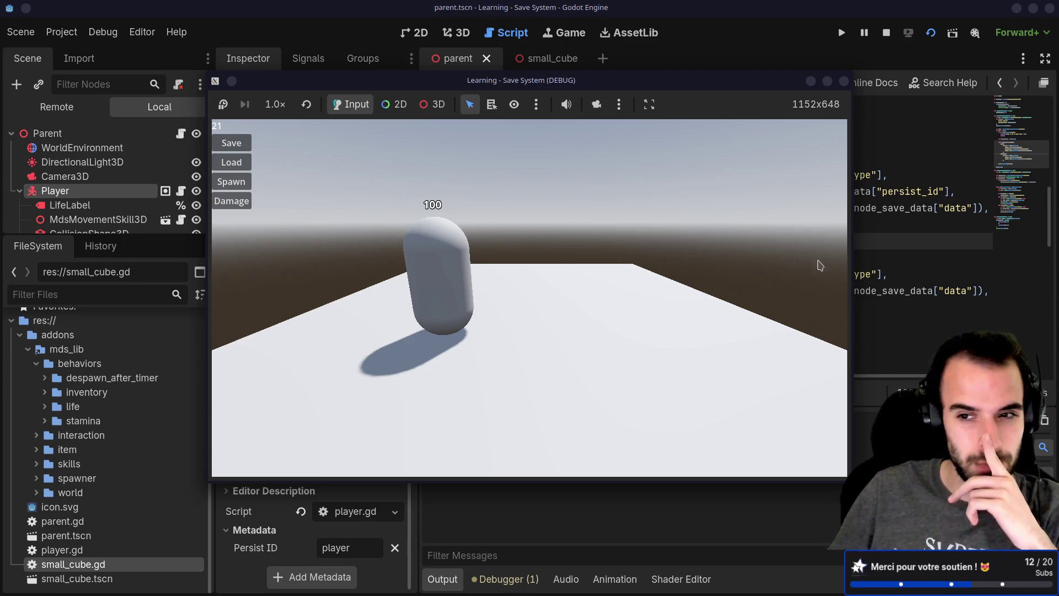
click(888, 255)
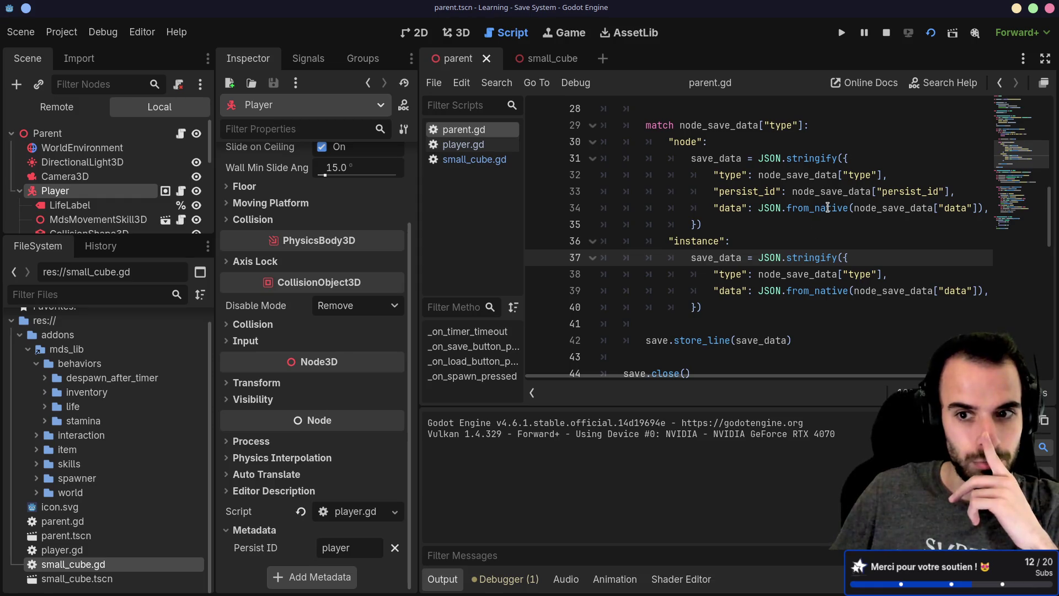
Drag the Scene/FileSystem splitter down so Plane, Cubes, Timer and CanvasLayer show
mouse_move(827, 211)
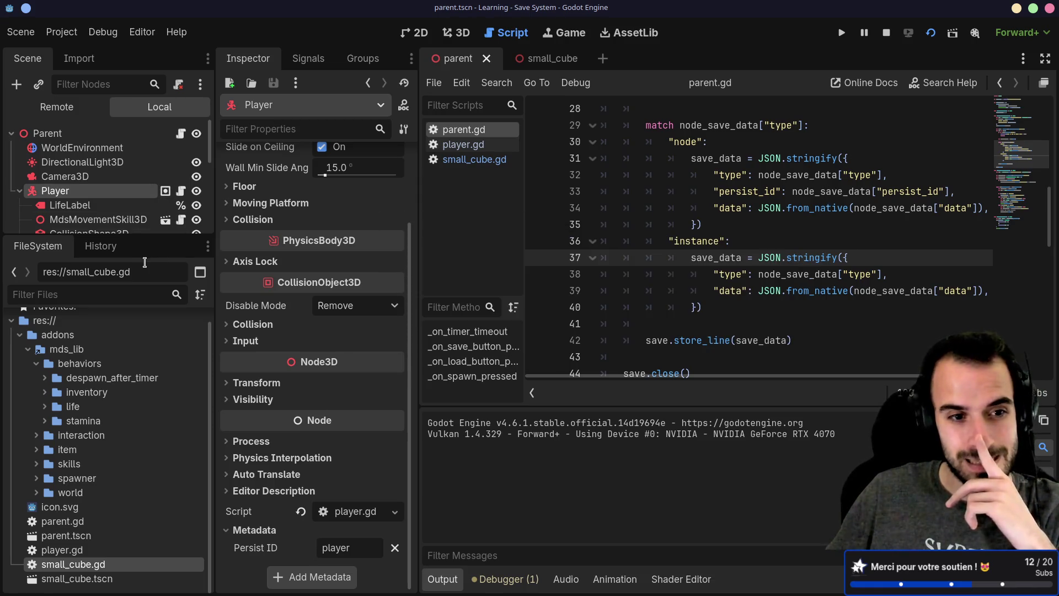
drag(154, 243, 155, 385)
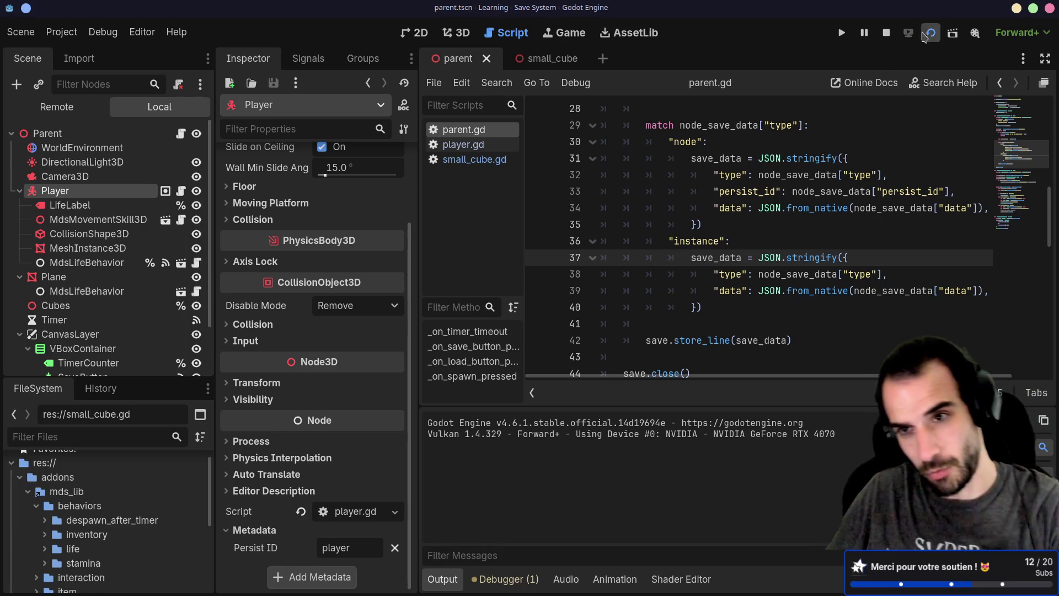
Bring the running DEBUG game window to the front from the taskbar
click(582, 587)
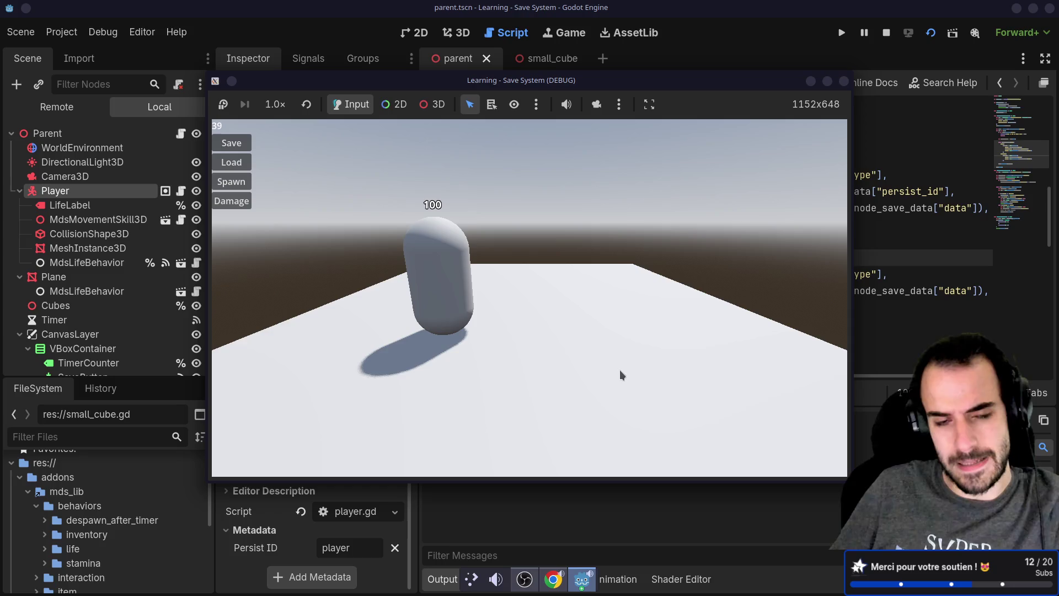